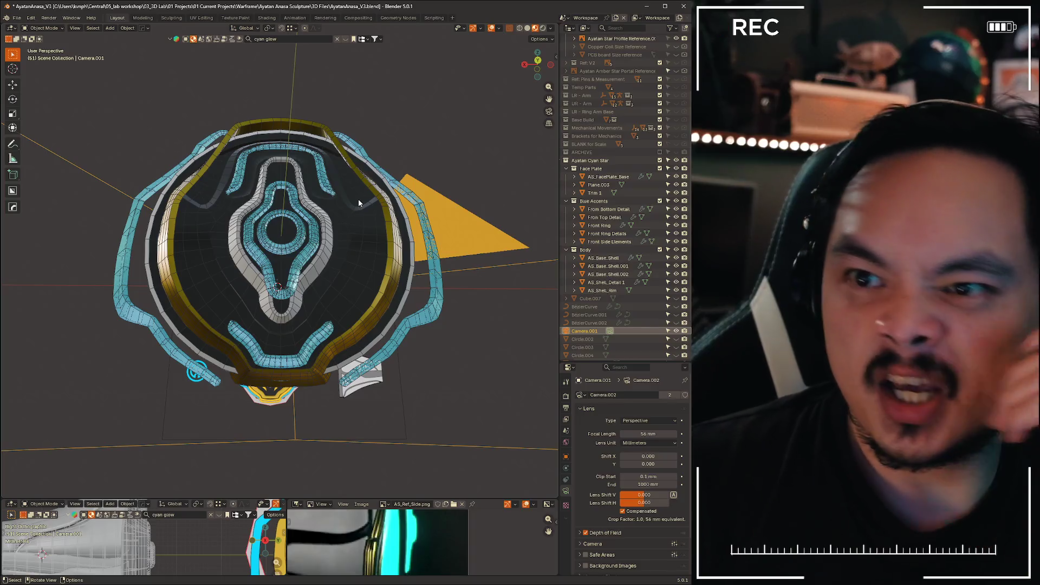
- Orbit around the face plate and tapered shell to inspect the sculpture
click(354, 206)
mouse_move(353, 207)
middle_down()
mouse_move(456, 228)
mouse_move(343, 239)
mouse_move(336, 279)
mouse_move(339, 254)
mouse_move(408, 248)
mouse_move(446, 275)
mouse_move(415, 248)
middle_up()
scroll(416, 247, down, 3)
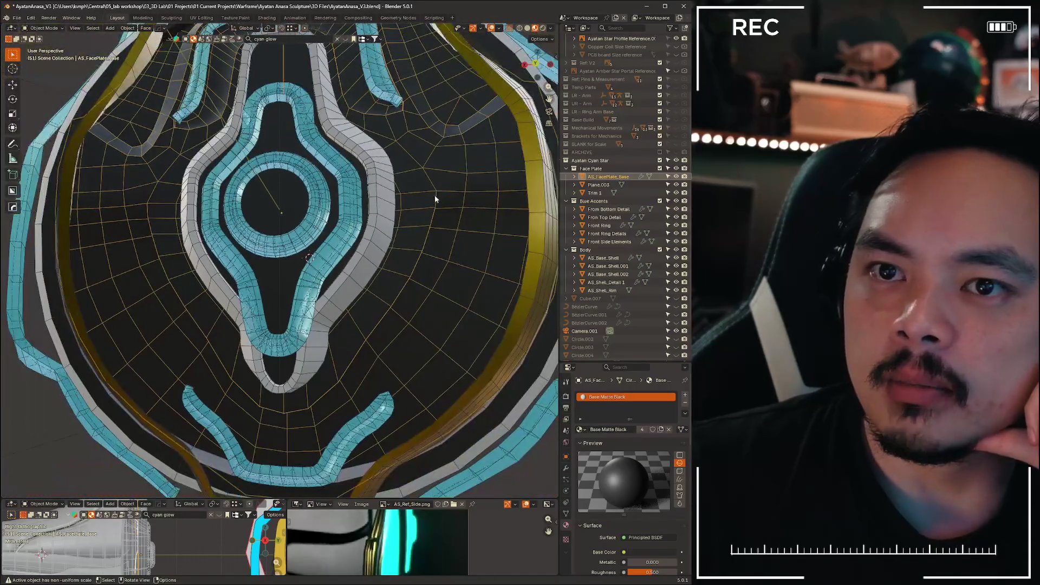
middle_drag(123, 151, 134, 161)
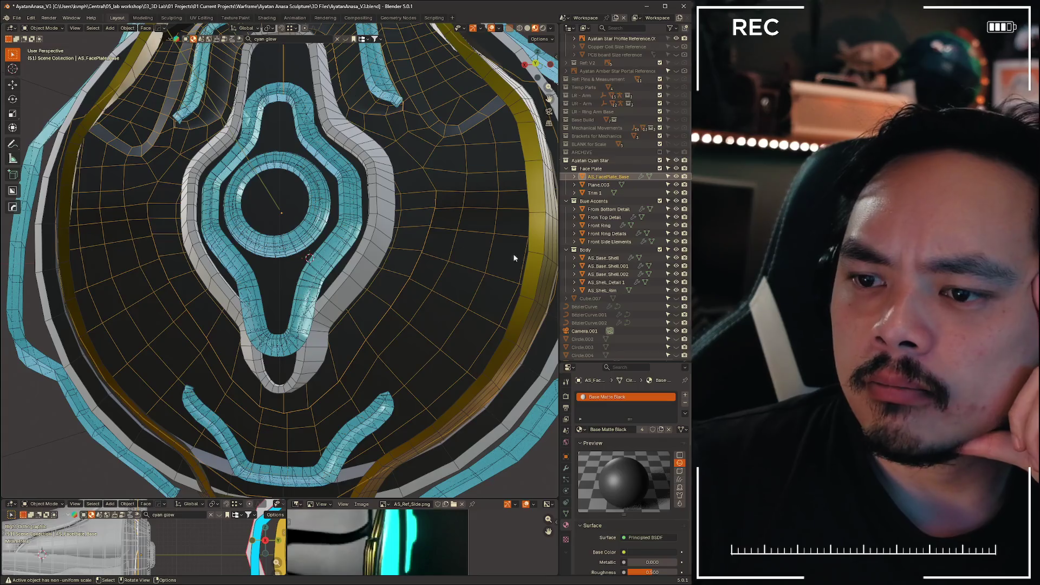
scroll(515, 259, down, 4)
middle_drag(514, 258, 428, 370)
scroll(428, 370, down, 2)
click(474, 350)
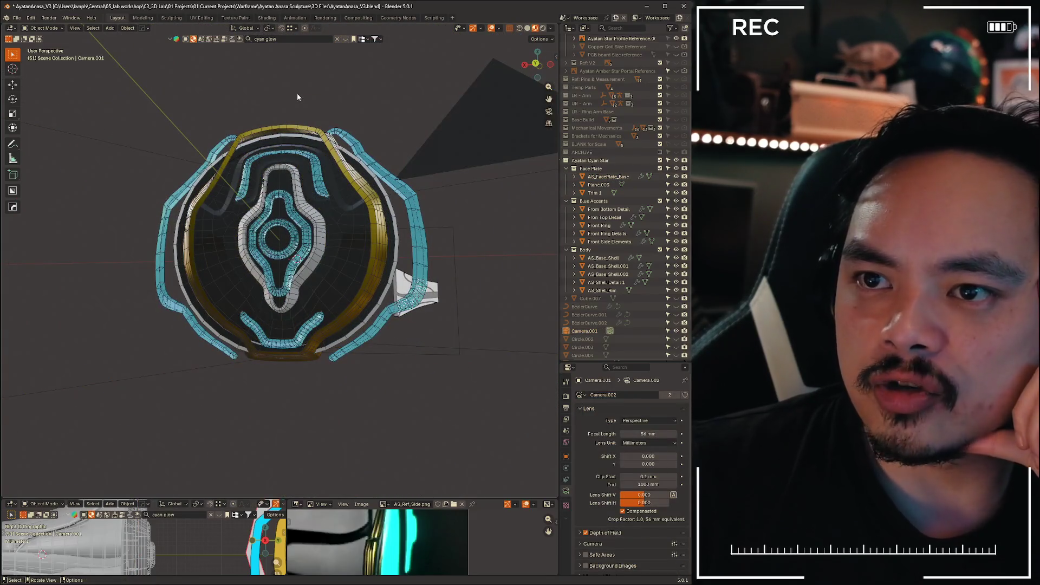
mouse_move(297, 97)
middle_down()
mouse_move(216, 186)
mouse_move(258, 142)
mouse_move(241, 144)
mouse_move(265, 131)
mouse_move(365, 208)
mouse_move(395, 174)
mouse_move(431, 163)
mouse_move(243, 152)
mouse_move(248, 111)
mouse_move(368, 125)
middle_up()
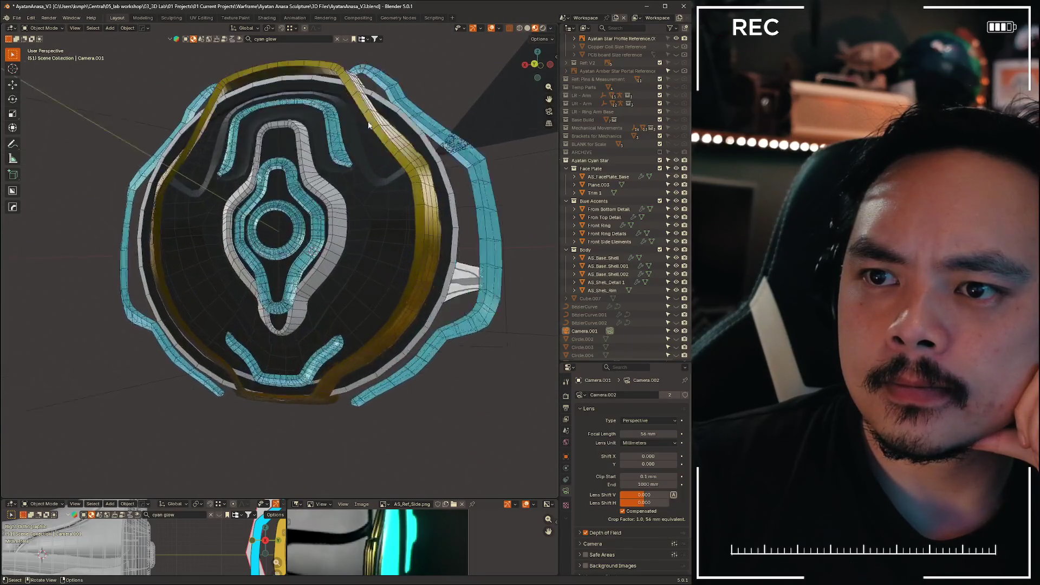
scroll(368, 125, up, 4)
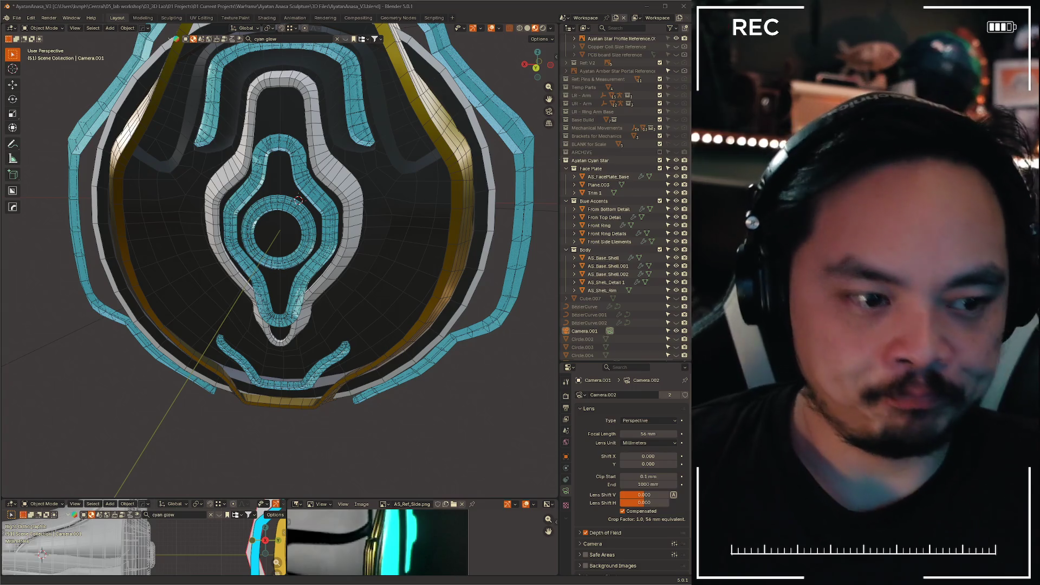
scroll(170, 239, down, 2)
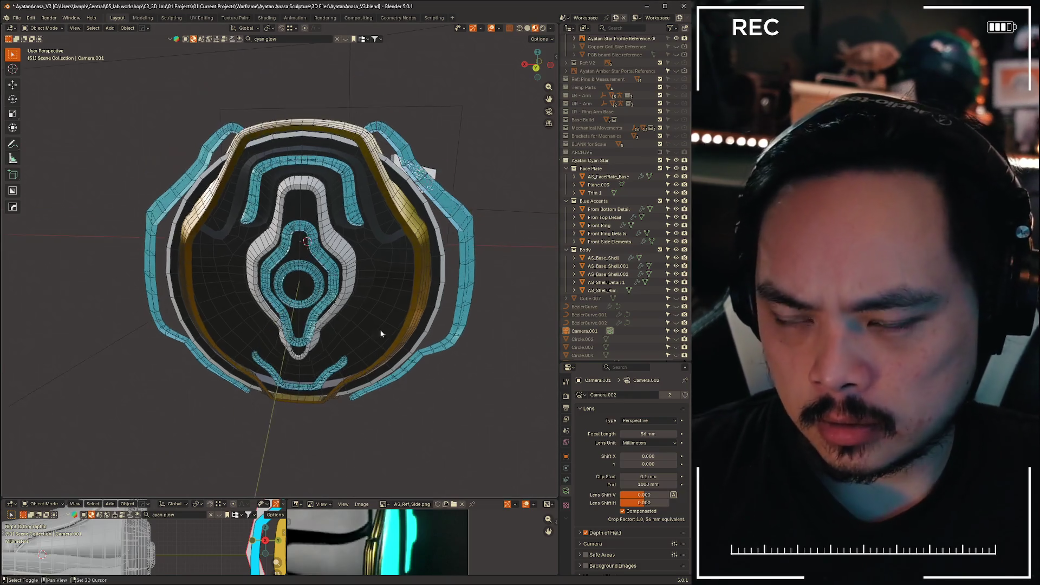
middle_drag(379, 329, 313, 333)
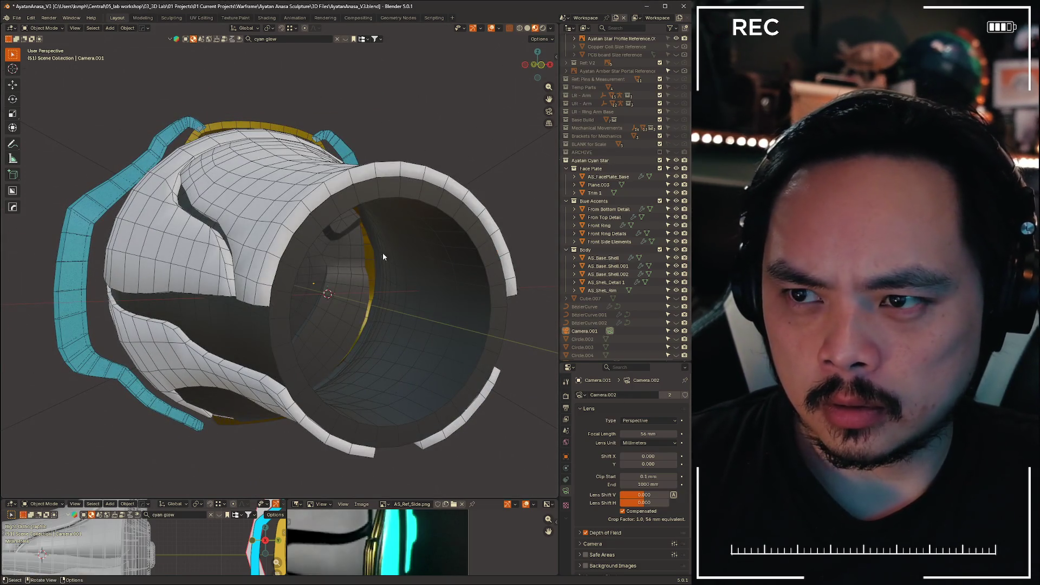
mouse_move(383, 257)
middle_down()
mouse_move(397, 170)
mouse_move(400, 255)
mouse_move(371, 226)
middle_up()
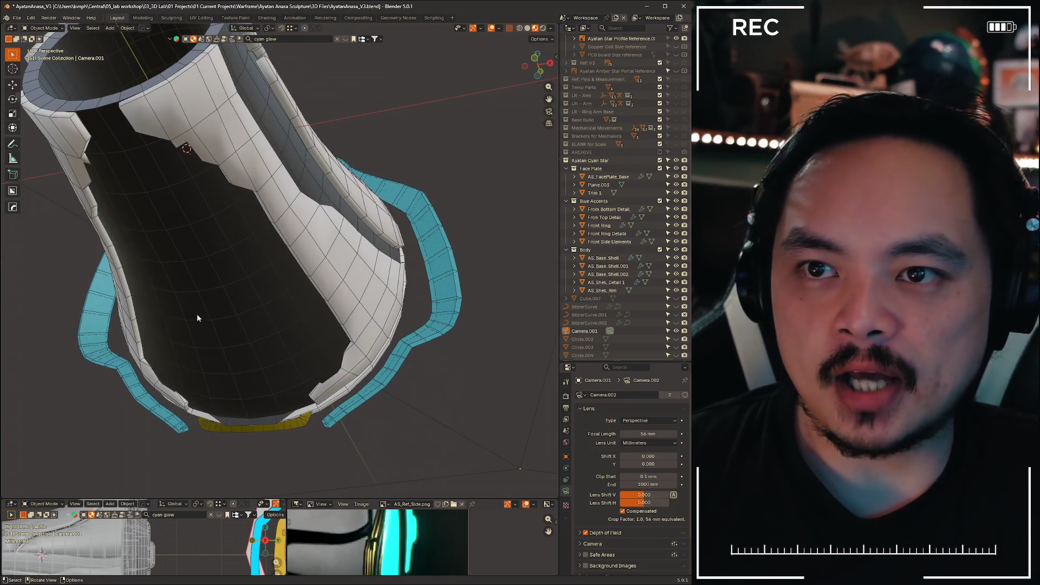
mouse_move(204, 155)
middle_down()
mouse_move(218, 292)
mouse_move(473, 269)
mouse_move(463, 351)
middle_up()
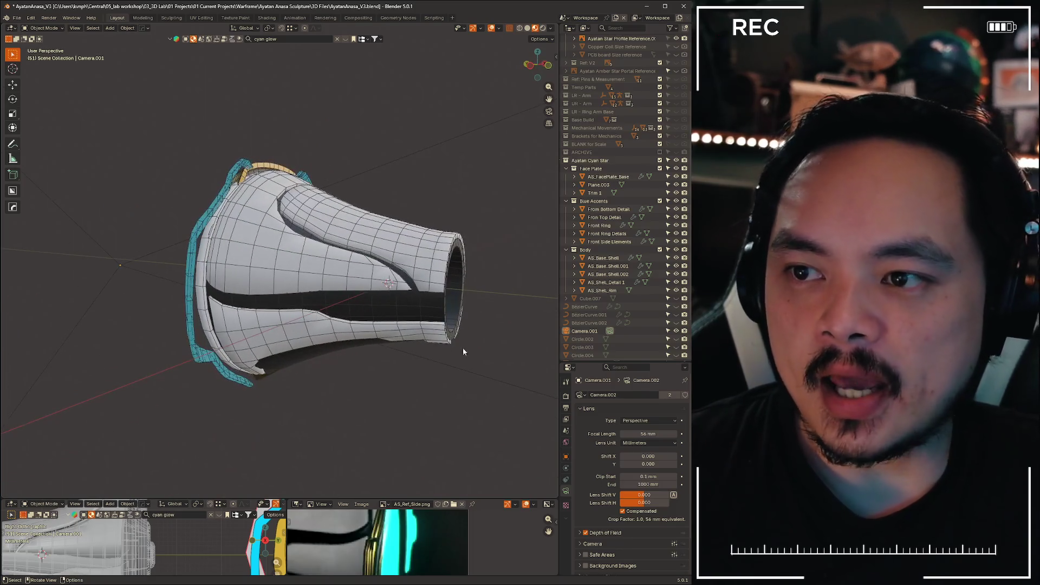
mouse_move(486, 303)
middle_down()
mouse_move(326, 276)
mouse_move(235, 292)
middle_up()
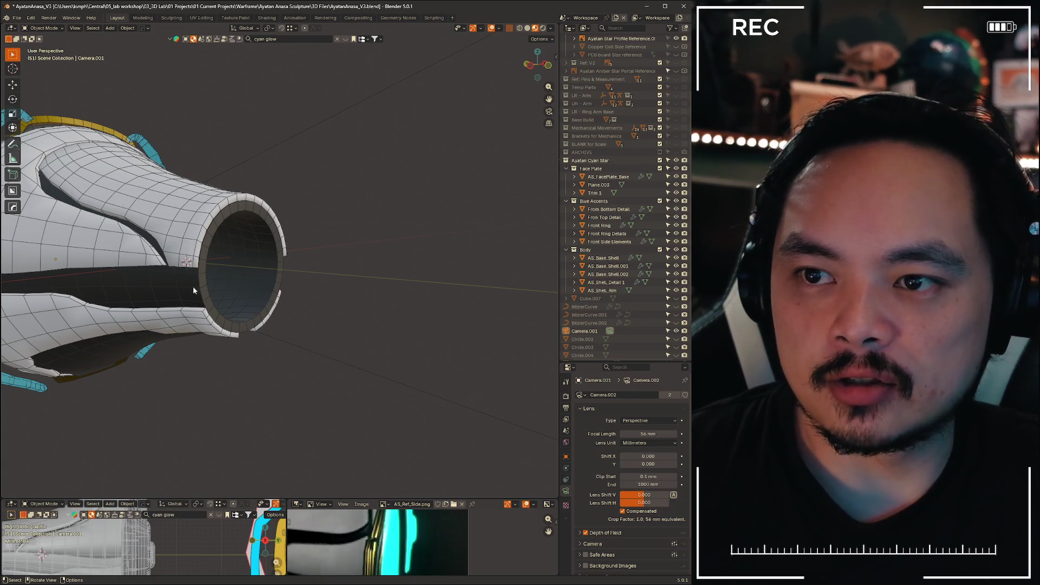
mouse_move(193, 289)
middle_down()
mouse_move(141, 287)
mouse_move(186, 288)
middle_up()
mouse_move(266, 260)
middle_down()
mouse_move(376, 263)
mouse_move(217, 291)
mouse_move(346, 285)
mouse_move(232, 282)
mouse_move(304, 281)
mouse_move(348, 297)
mouse_move(425, 291)
mouse_move(451, 268)
mouse_move(446, 291)
mouse_move(427, 278)
mouse_move(458, 270)
mouse_move(431, 263)
middle_up()
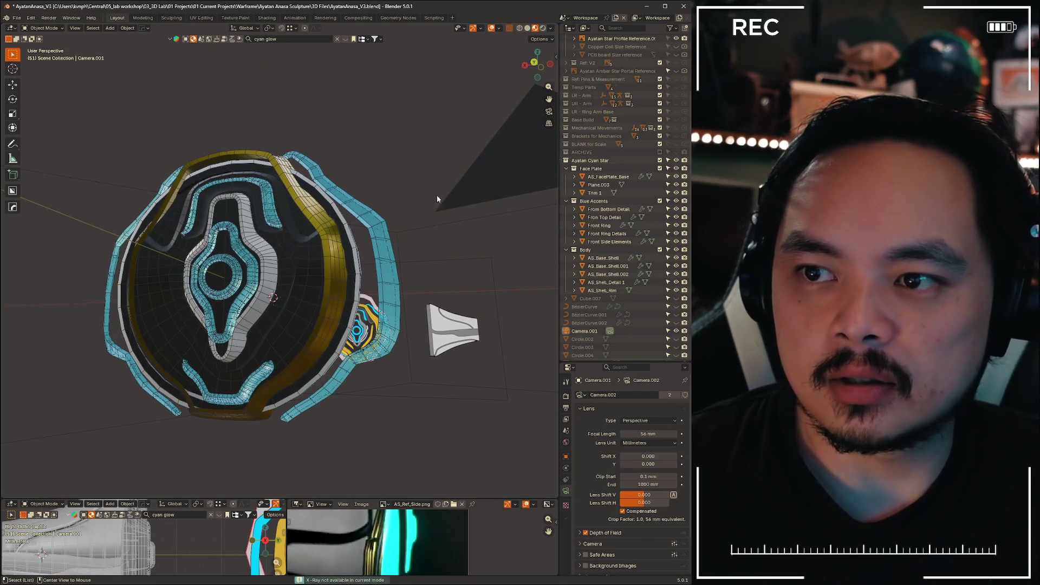
mouse_move(436, 200)
middle_down()
mouse_move(423, 287)
mouse_move(324, 288)
mouse_move(347, 265)
mouse_move(382, 259)
middle_up()
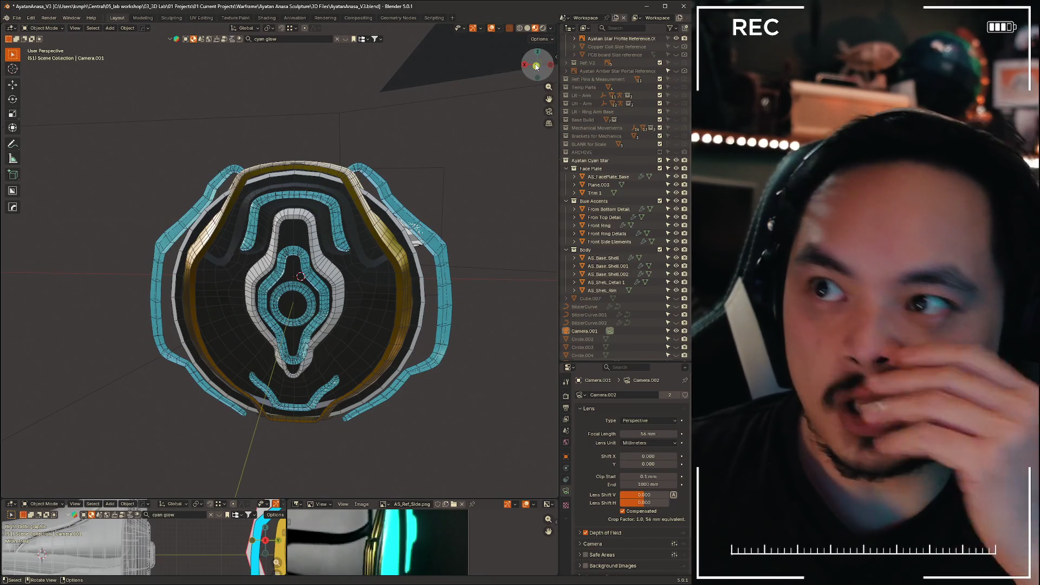
- Switch to a straight-on Back Orthographic view in Solid shading, centred on the ring
key(ctrl+KP_1)
scroll(369, 342, up, 4)
scroll(369, 342, down, 2)
alt+middle_click(356, 324)
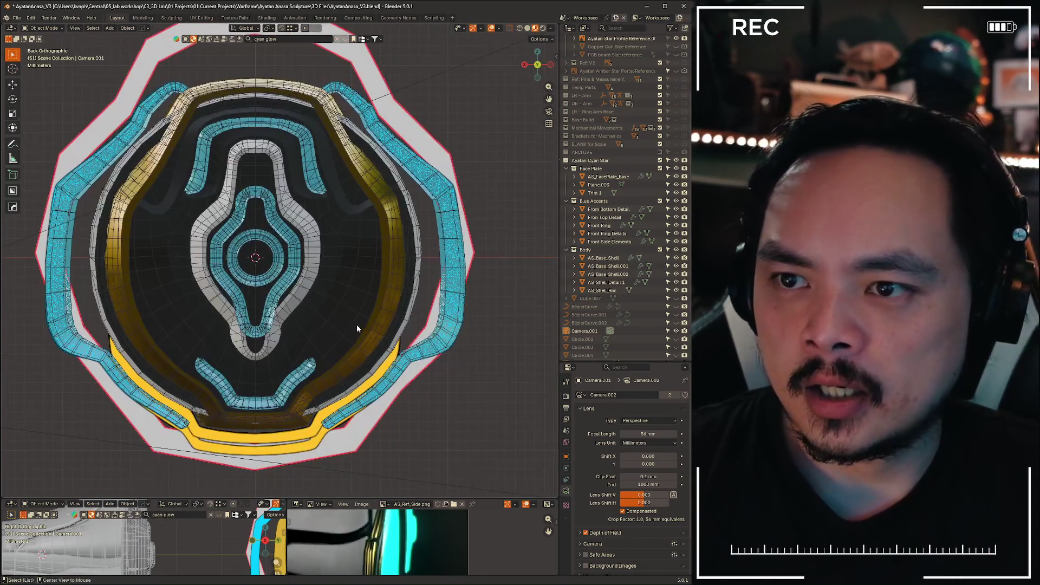
key(z)
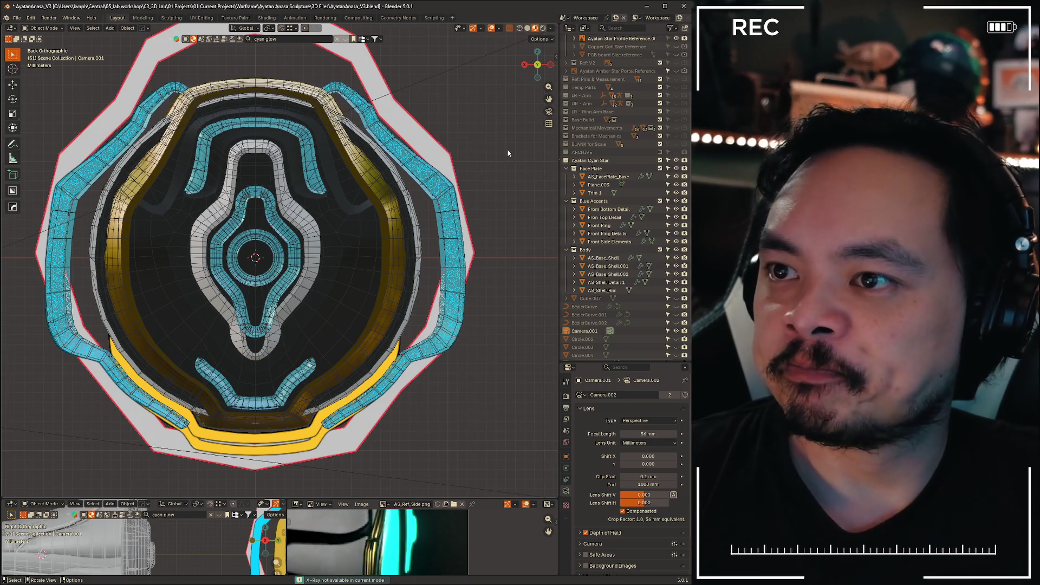
click(556, 153)
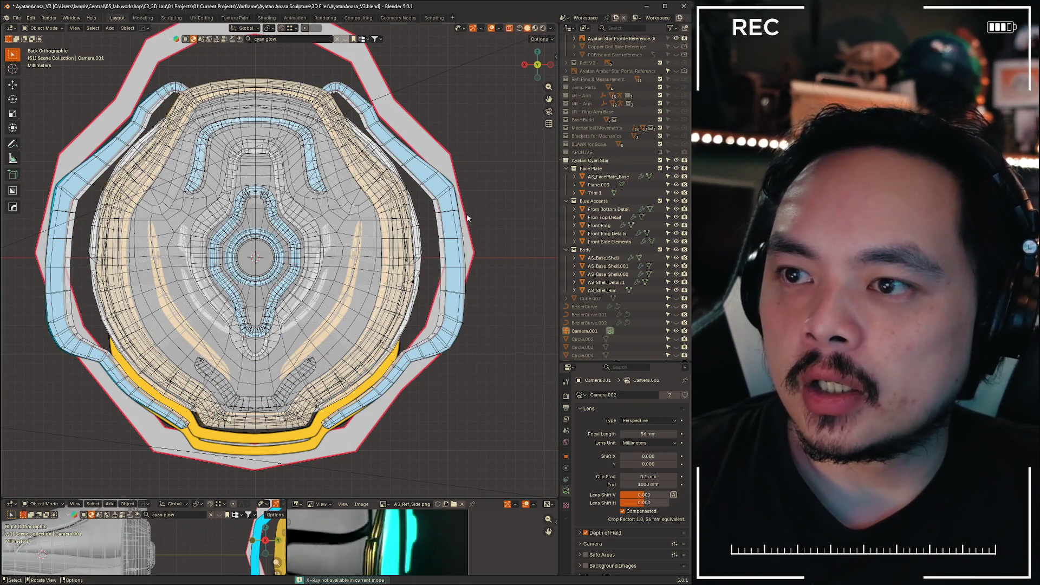
- Collapse the collections and hide Body, Blue Accents and Face Plate to reveal the reference stripes
click(567, 201)
click(566, 209)
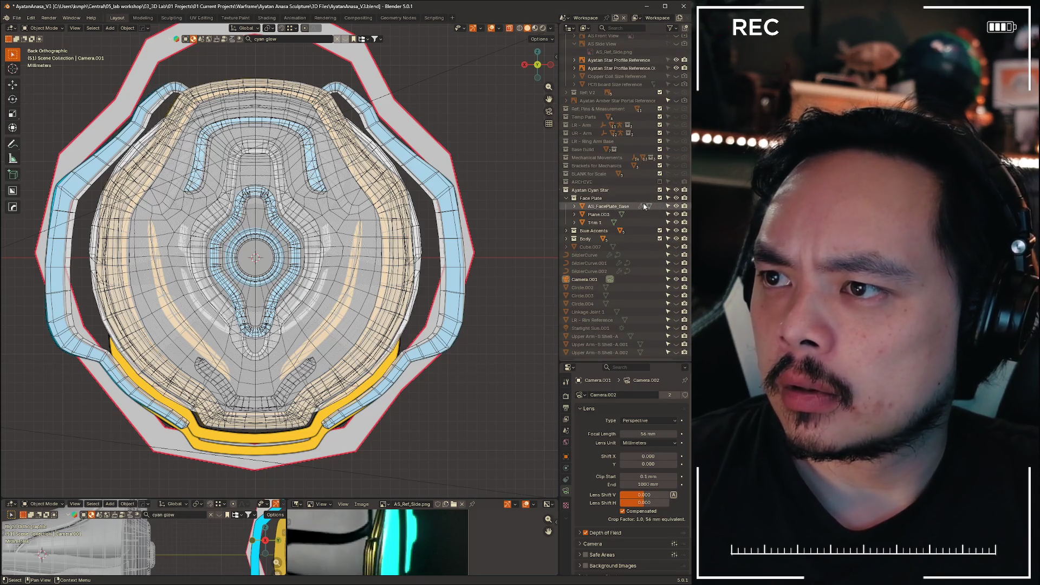
click(676, 239)
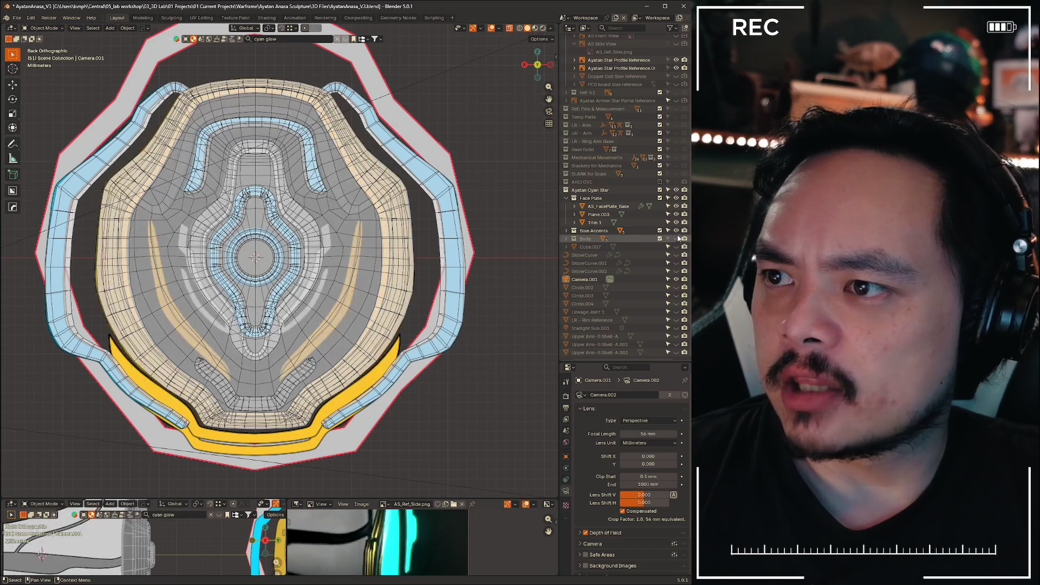
click(677, 230)
click(566, 198)
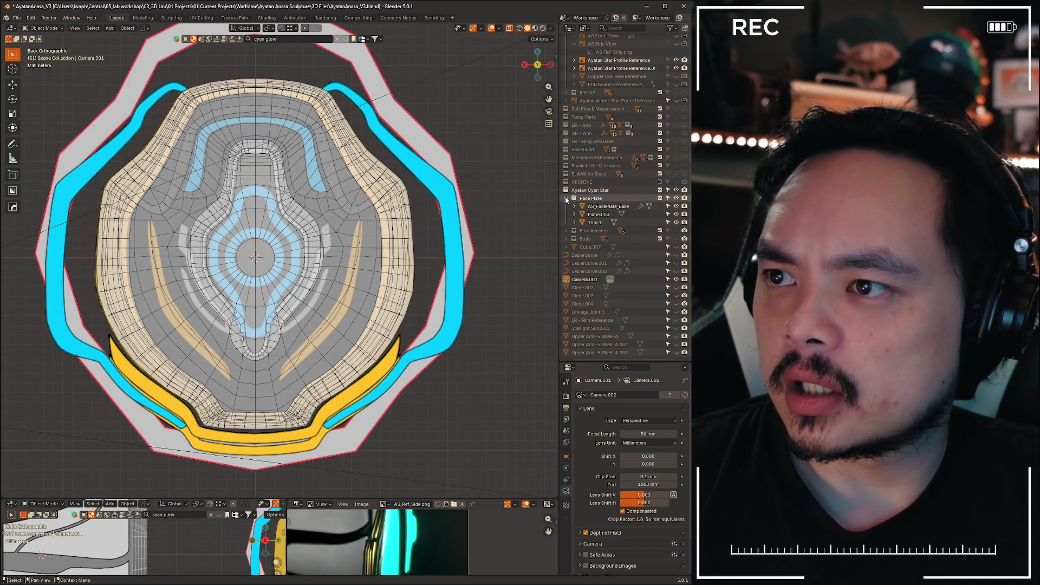
scroll(566, 199, up, 1)
click(676, 222)
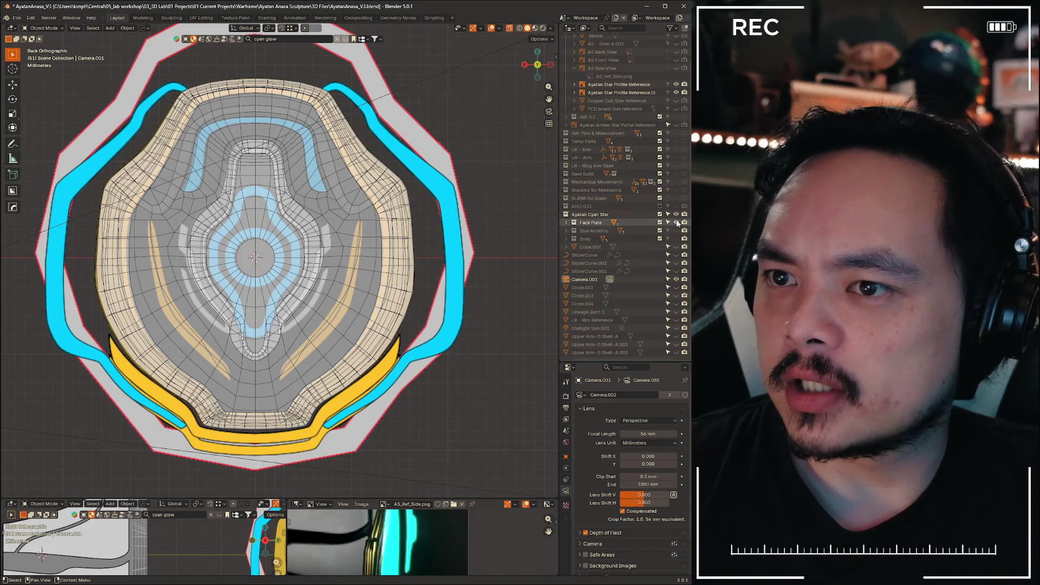
scroll(419, 291, up, 5)
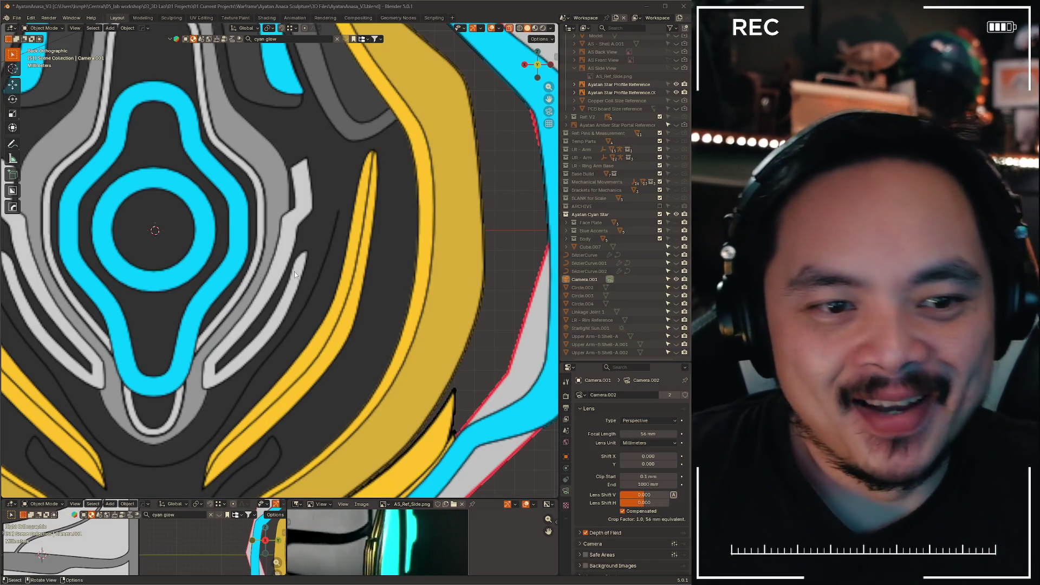
- Scroll the Outliner to the Ayatan Cyan Star collection and set it as active
scroll(344, 347, down, 4)
scroll(344, 347, up, 4)
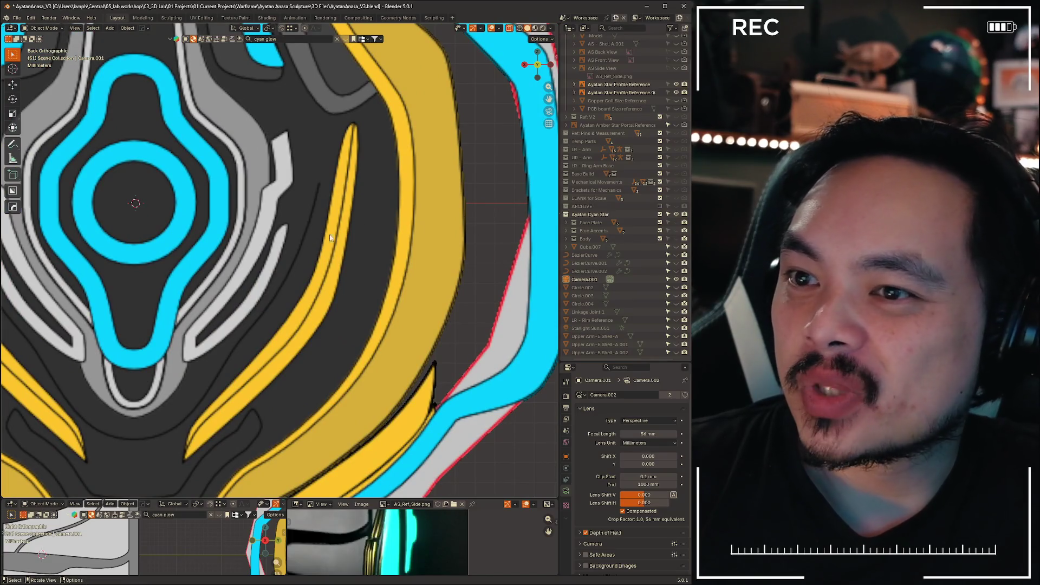
scroll(488, 213, down, 3)
scroll(536, 212, up, 2)
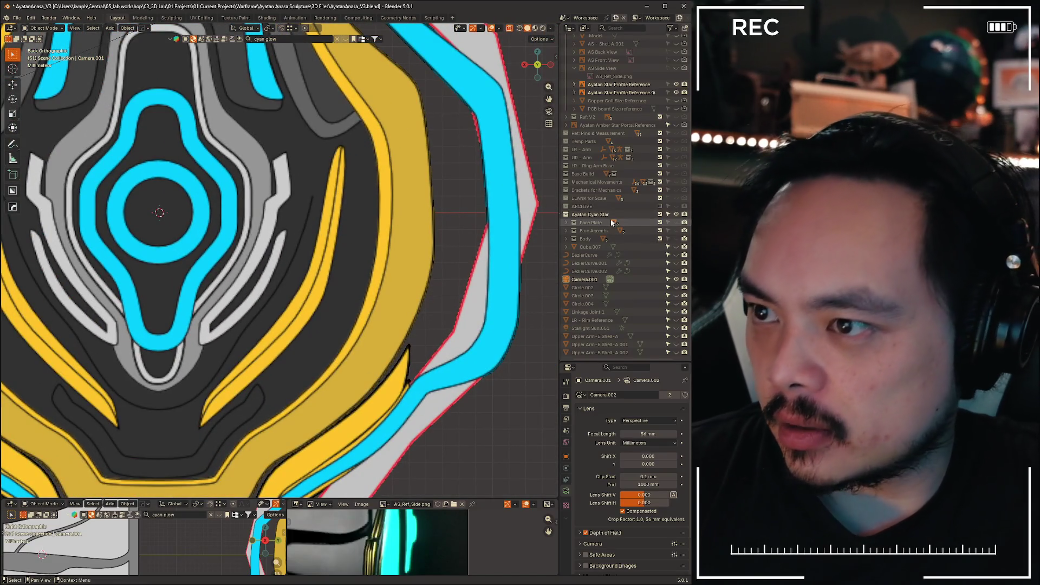
scroll(599, 222, up, 2)
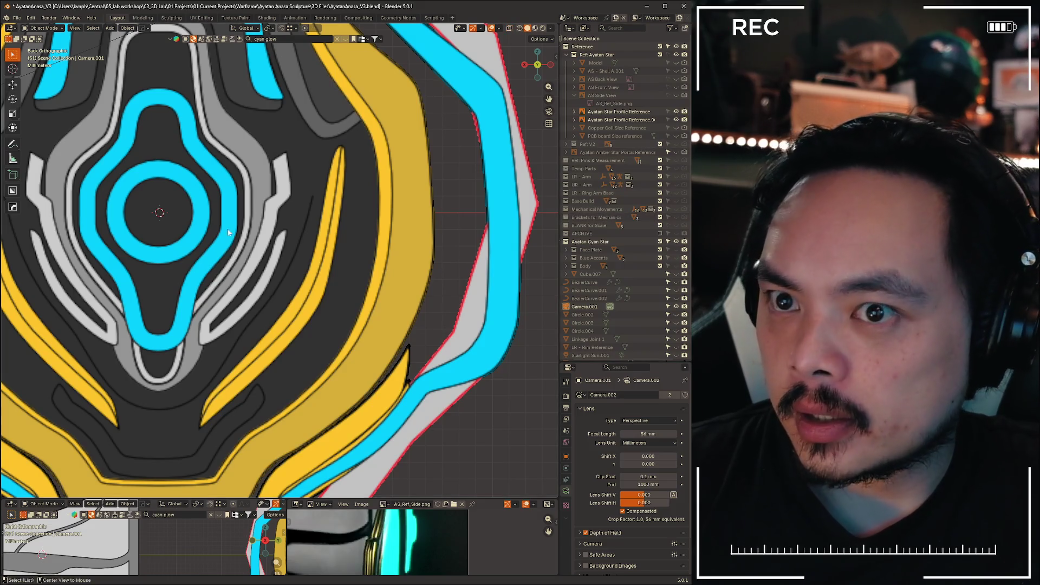
scroll(442, 183, down, 1)
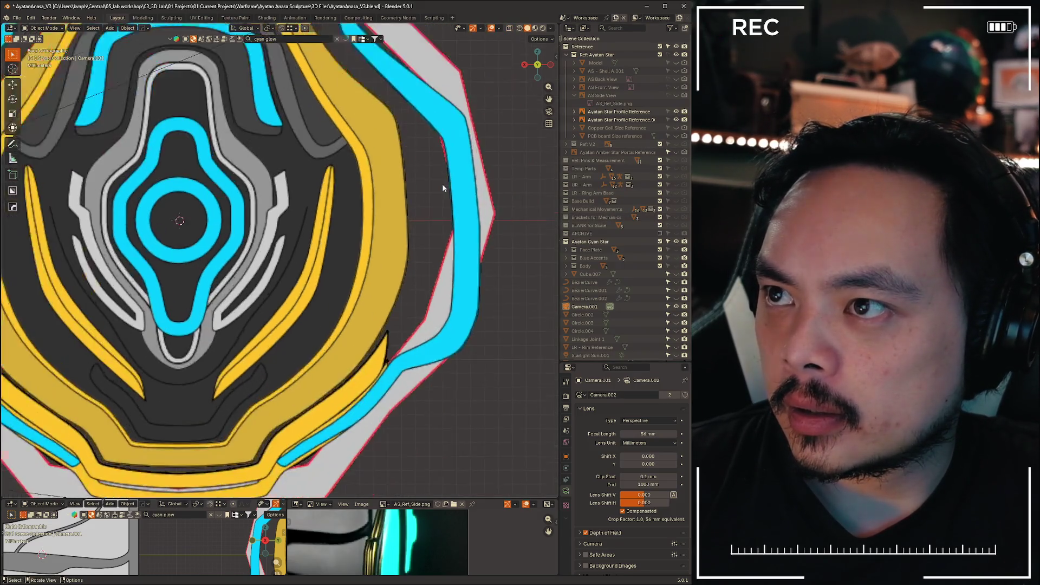
scroll(442, 183, up, 1)
scroll(588, 216, down, 2)
click(589, 215)
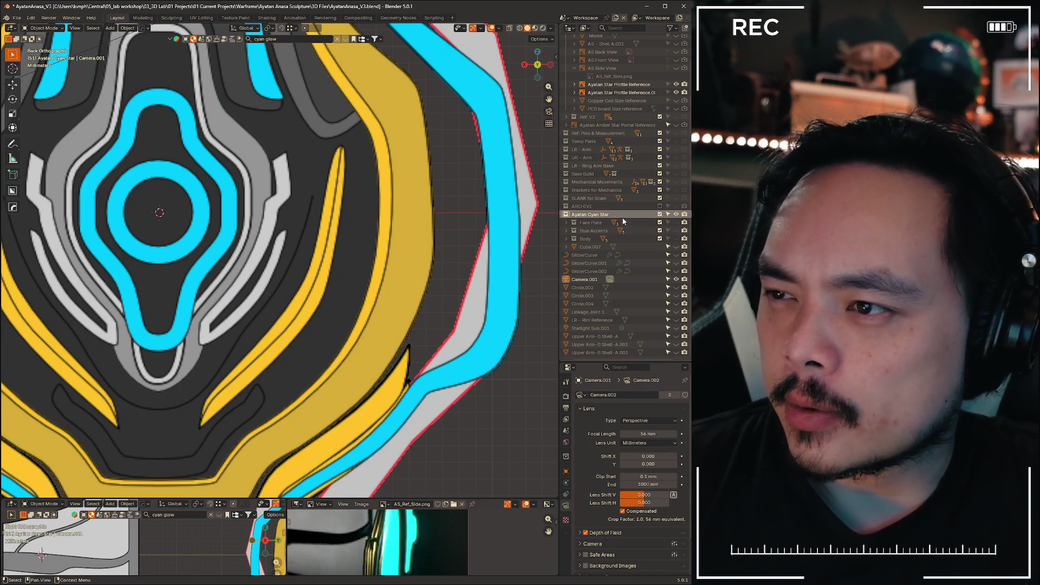
right_click(592, 222)
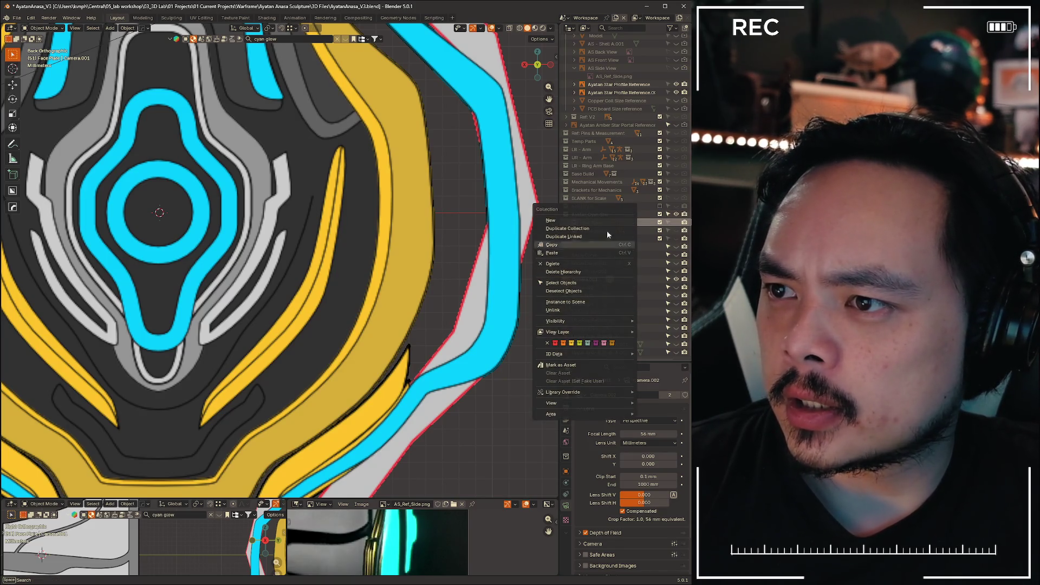
- Move the selected objects into a new collection under Ayatan Cyan Star named 'Face Details'
right_click(574, 280)
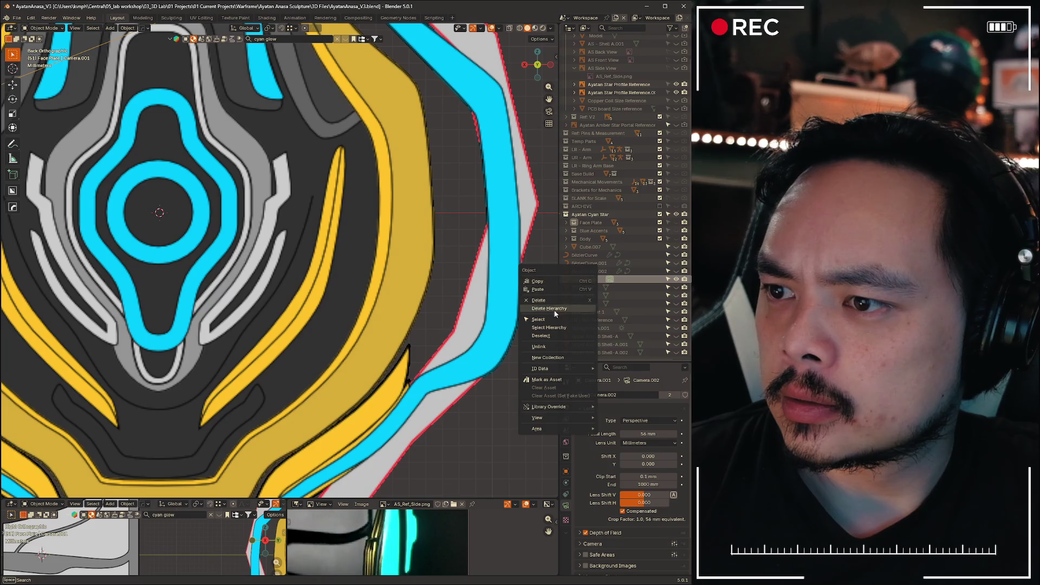
click(569, 357)
drag(581, 257, 589, 214)
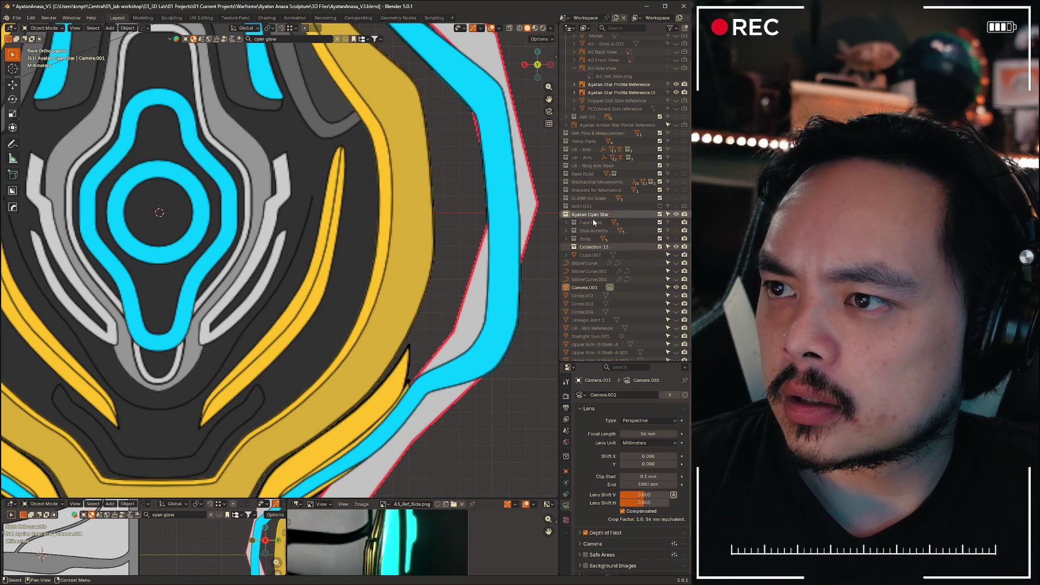
click(594, 249)
double_click(594, 248)
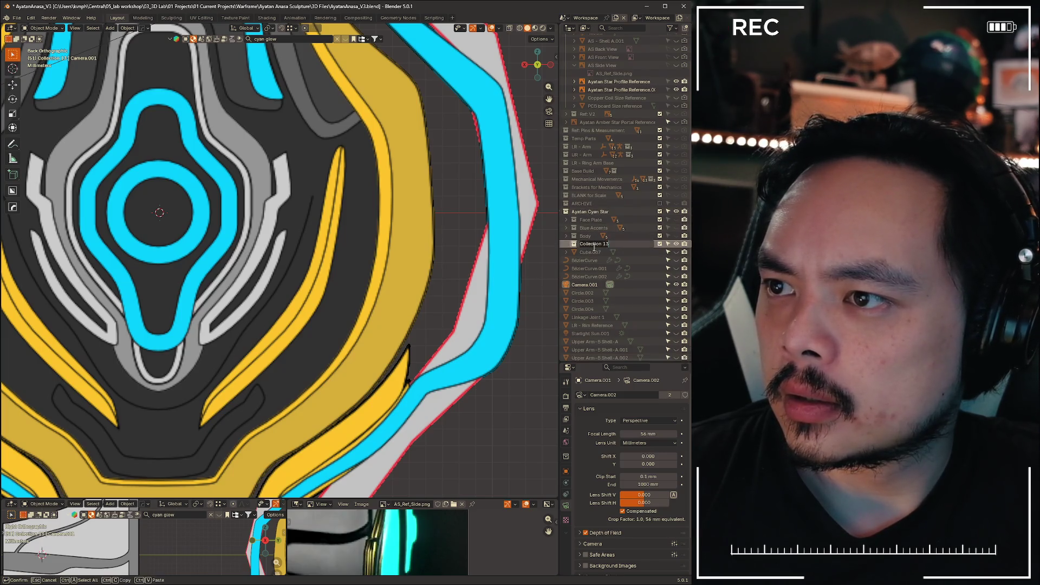
text(D)
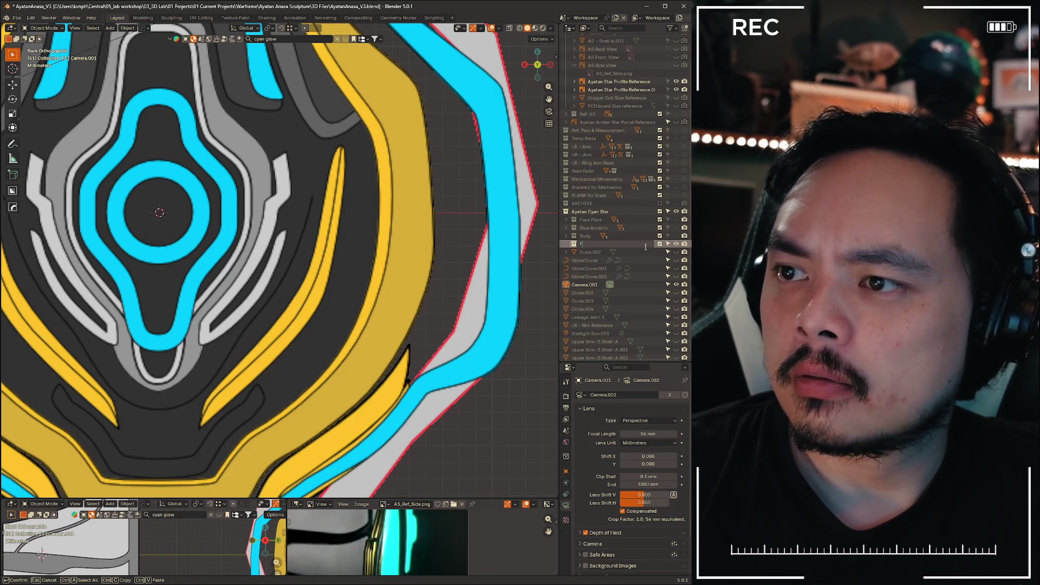
text(s)
key(Return)
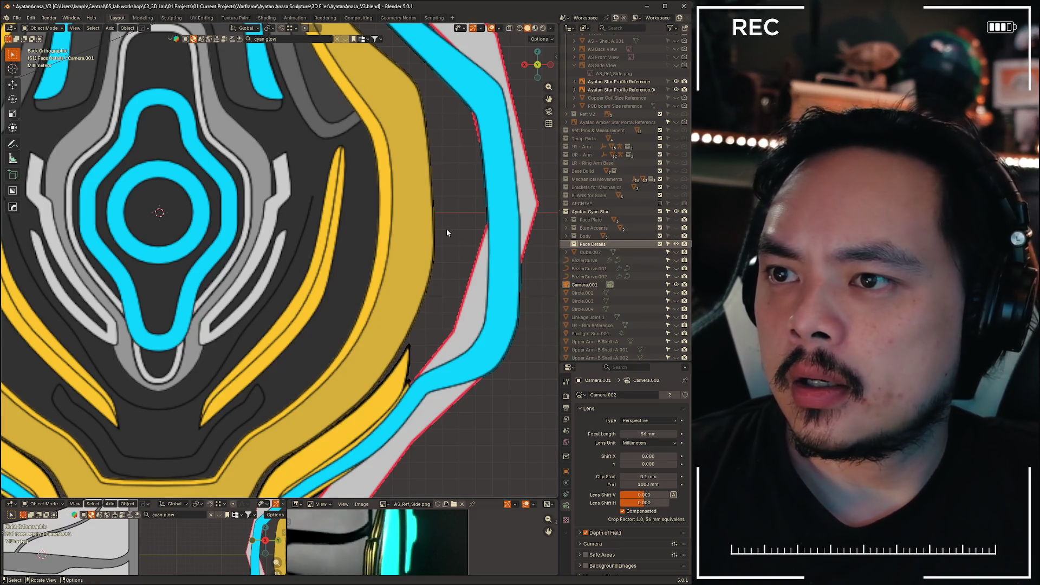
- Save the .blend file with Ctrl+S
key(grave)
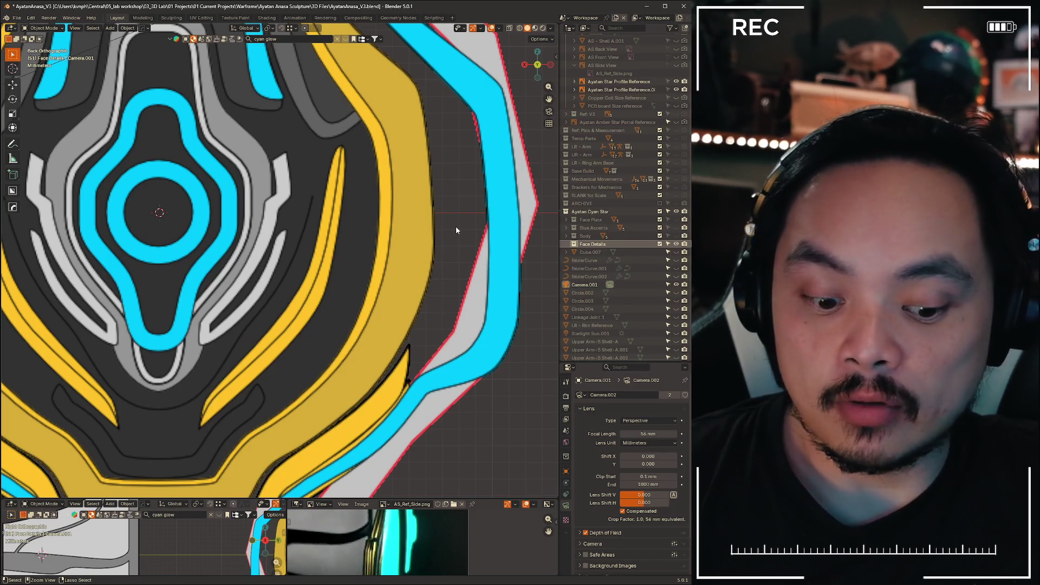
key(ctrl+s)
key(shift+a)
mouse_move(461, 235)
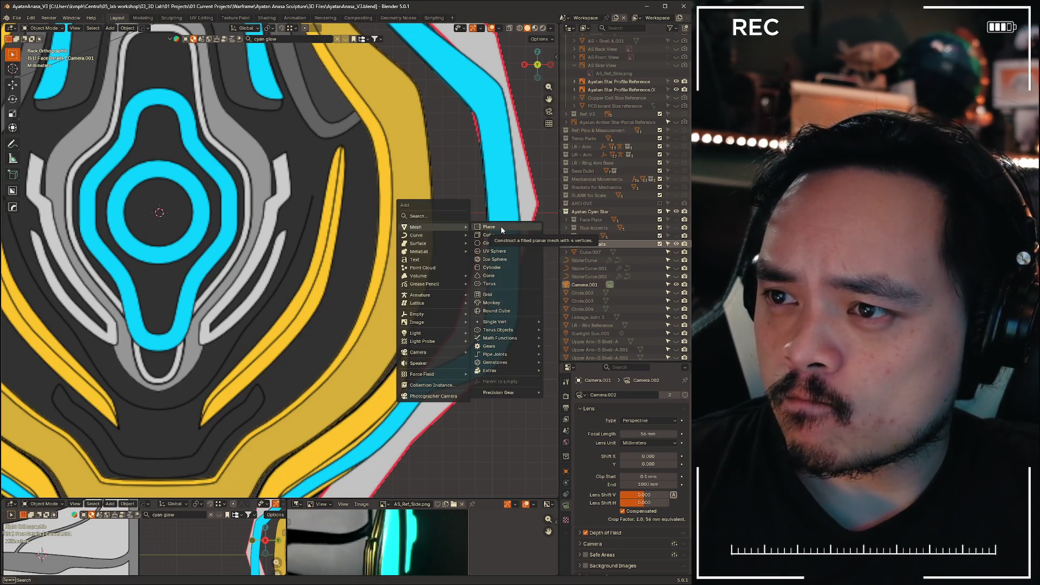
- Add a plane rotated 90° on X, slid along X over the thin yellow stripe, with X-ray on
click(501, 226)
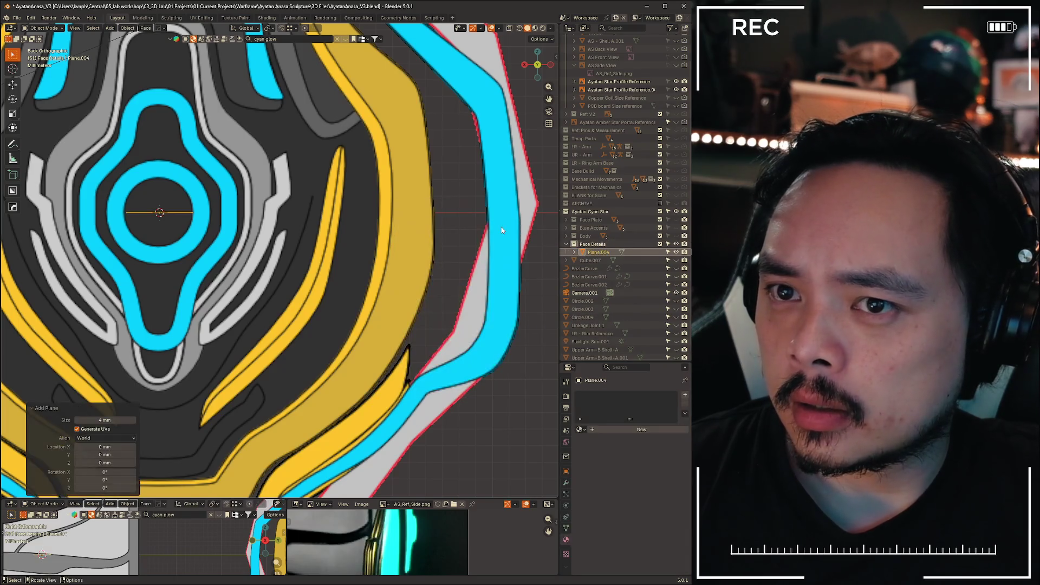
text(rx90)
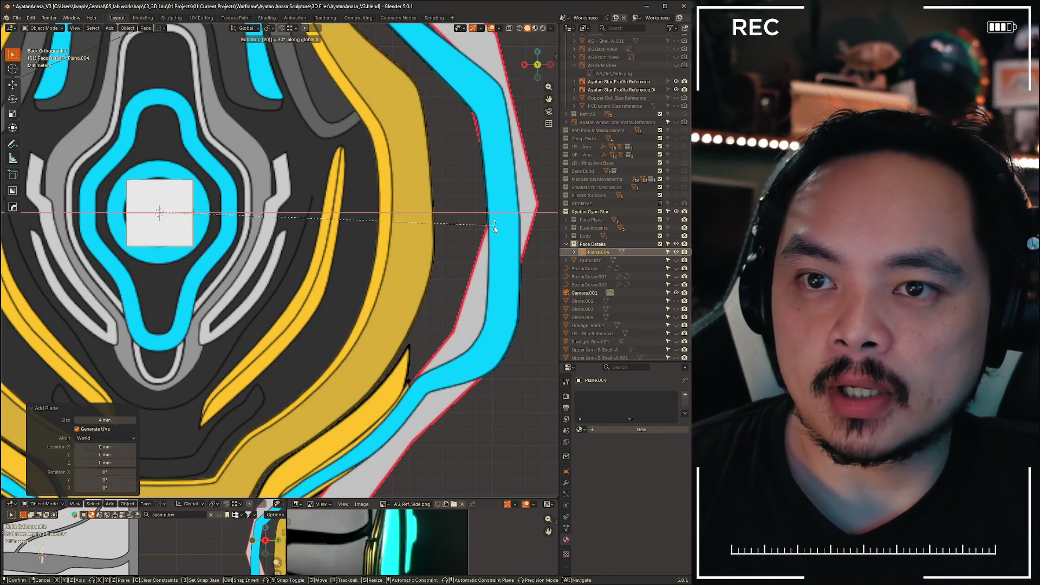
key(Return)
key(g)
key(x)
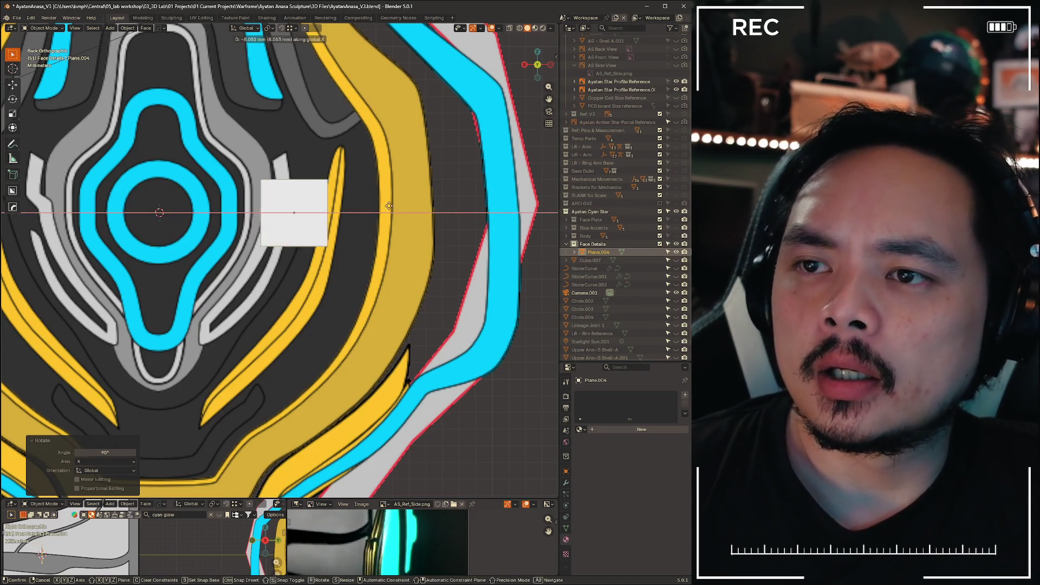
click(439, 223)
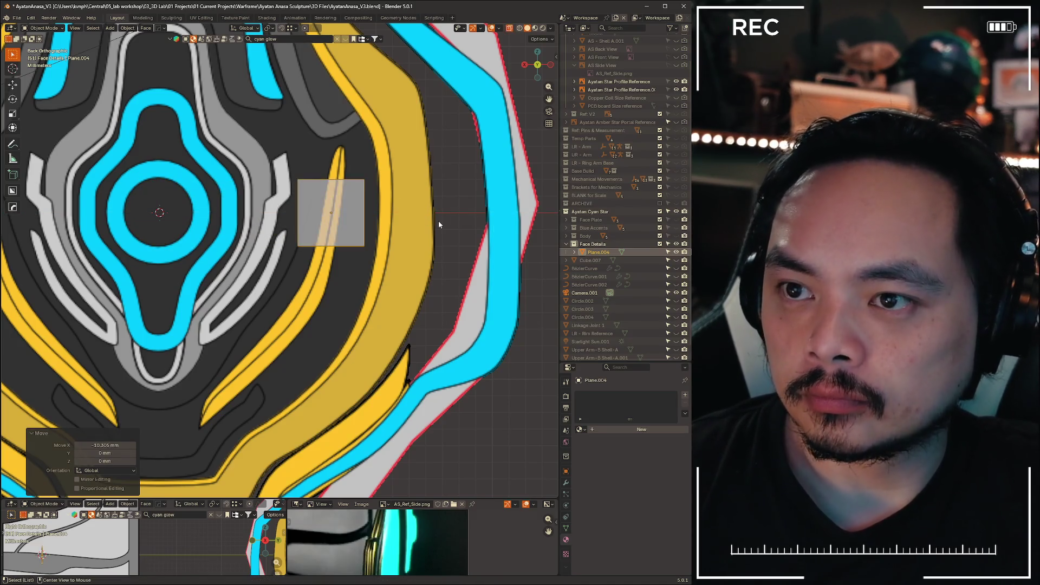
scroll(395, 203, up, 3)
shift+middle_drag(434, 209, 411, 233)
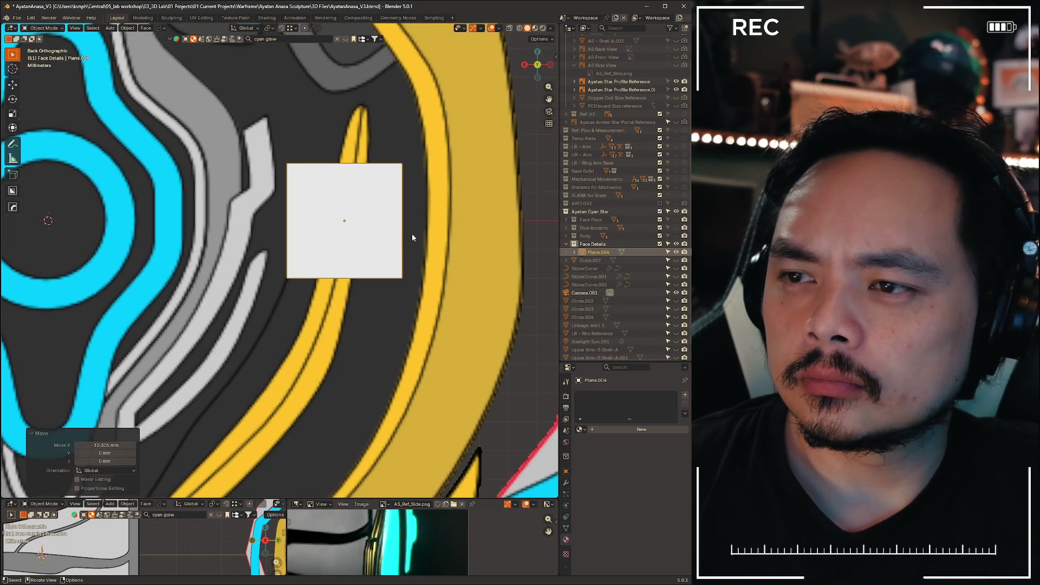
key(alt+z)
- Scale the plane to 0.355 and, in Edit Mode, shift its top edge along X to slant it
key(s)
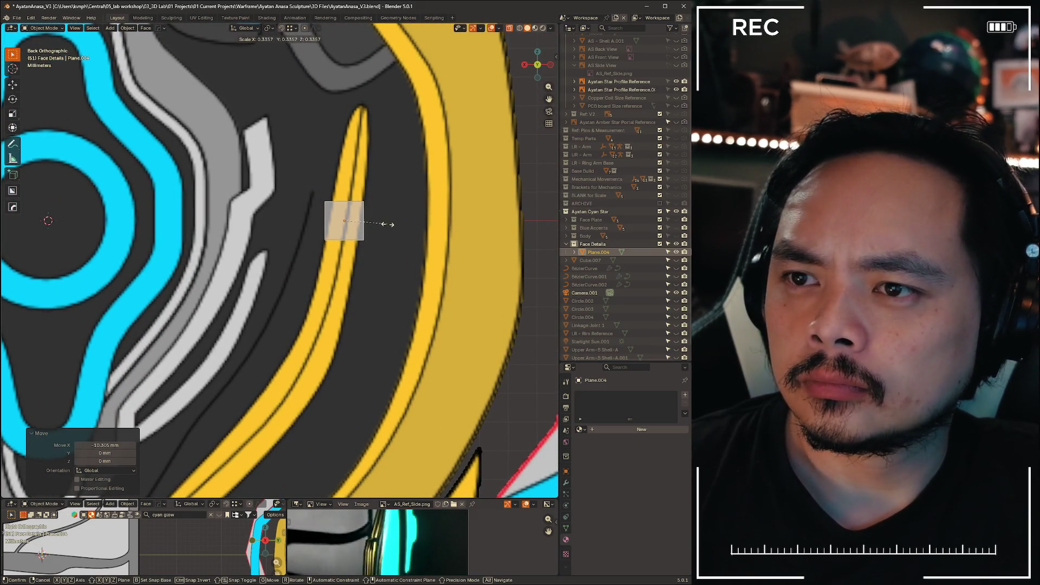
click(399, 223)
scroll(398, 223, up, 1)
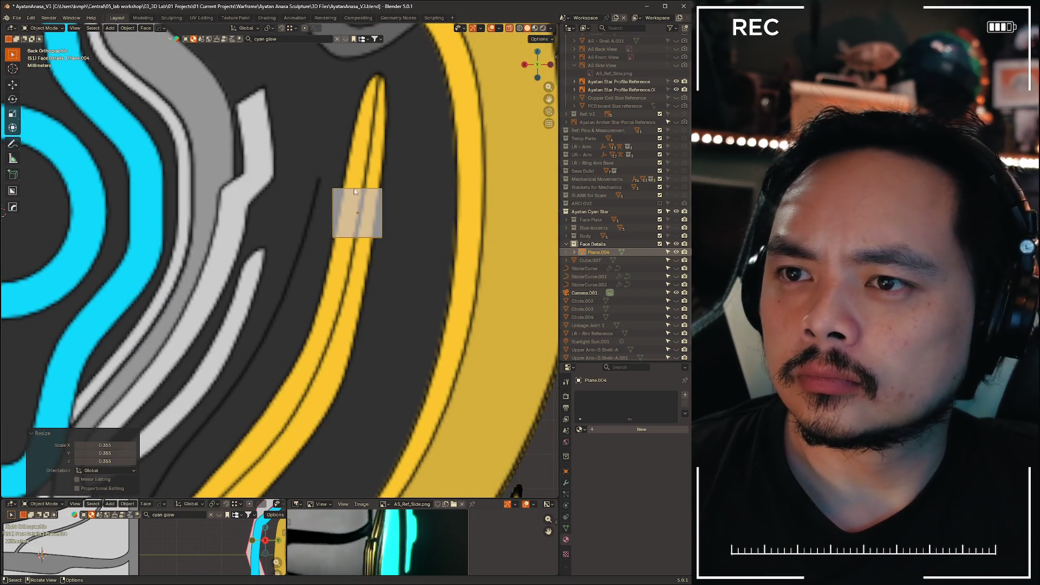
drag(319, 167, 412, 206)
key(ctrl+Tab)
click(431, 207)
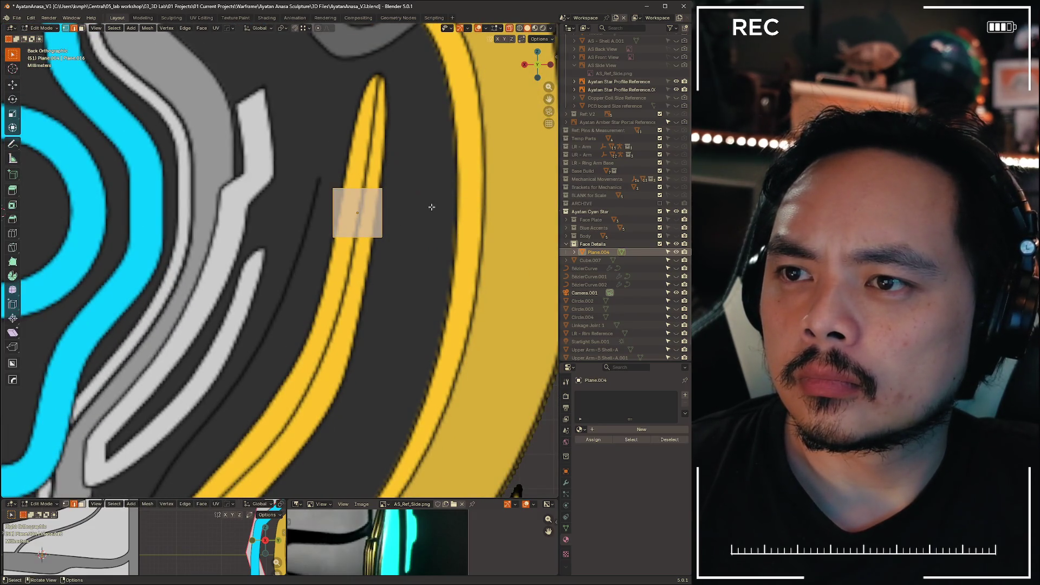
drag(292, 168, 404, 196)
key(g)
key(x)
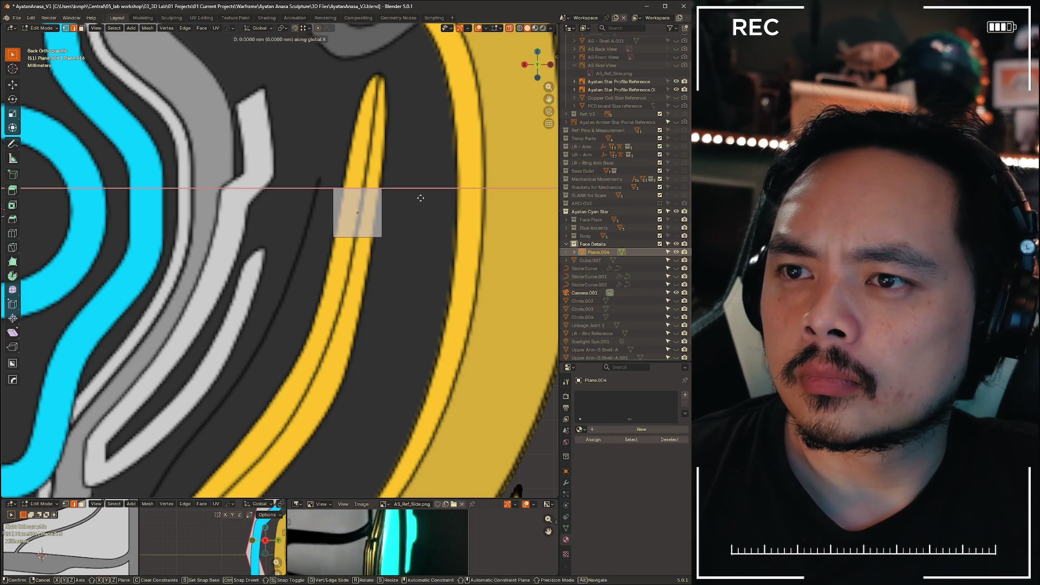
click(427, 198)
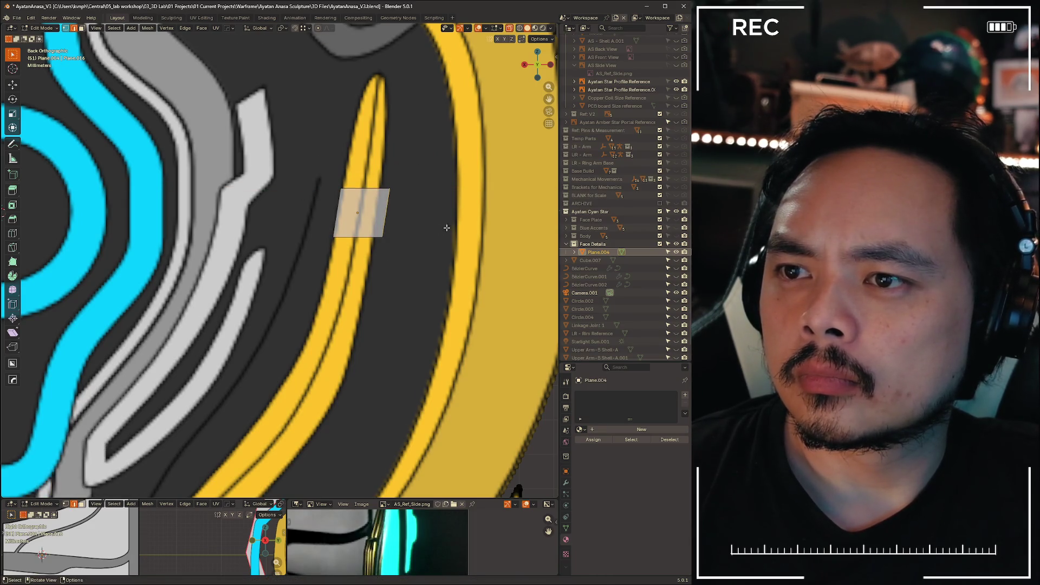
- Align the top edge with the stripe and extrude a first section upward, lined up along X
key(g)
key(x)
click(400, 200)
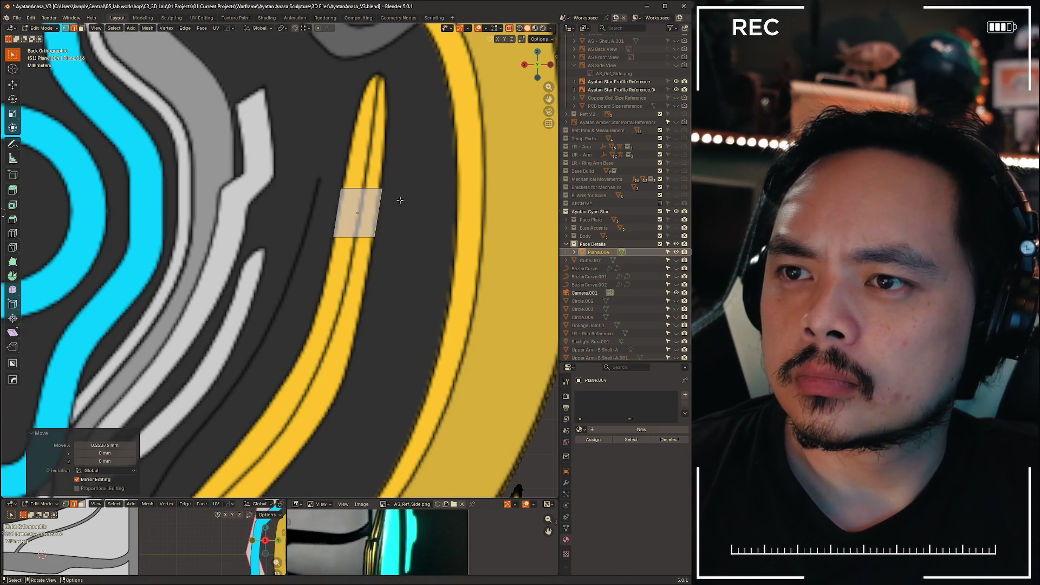
click(361, 196)
key(e)
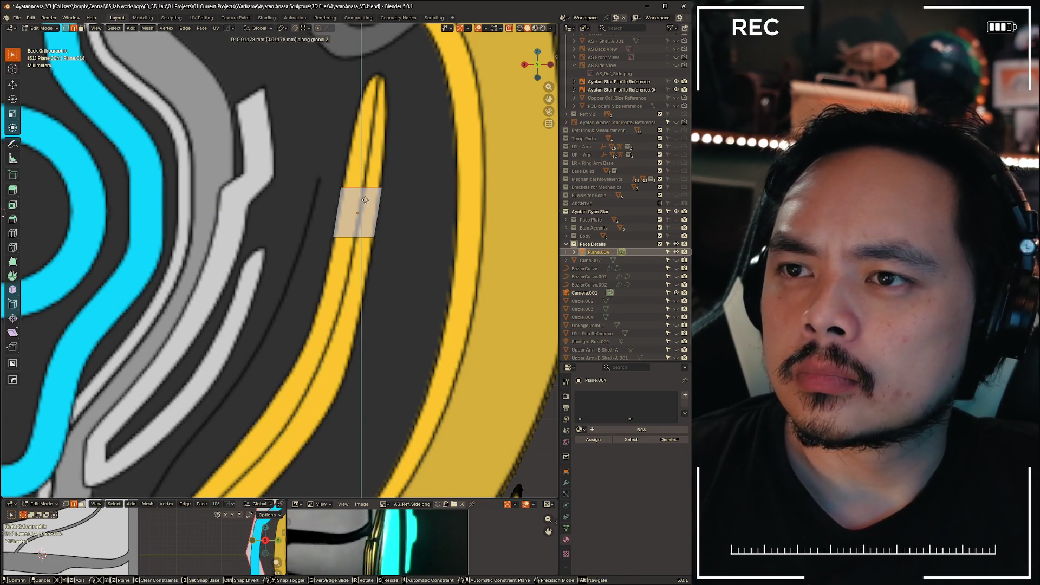
click(370, 166)
key(g)
key(x)
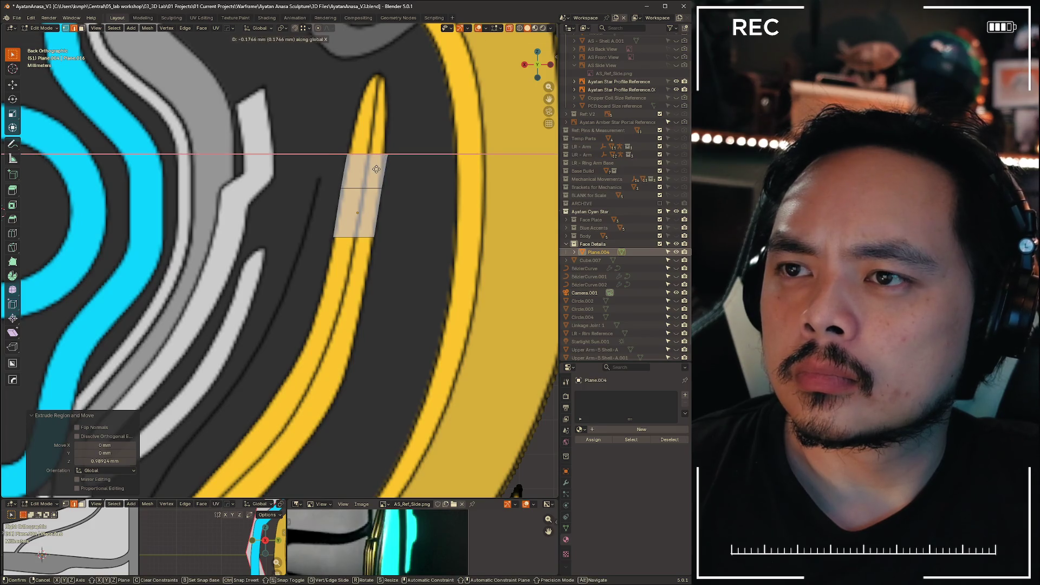
click(370, 166)
- Extrude a top section along the stripe and scale its end to 0.345 into a taper
key(e)
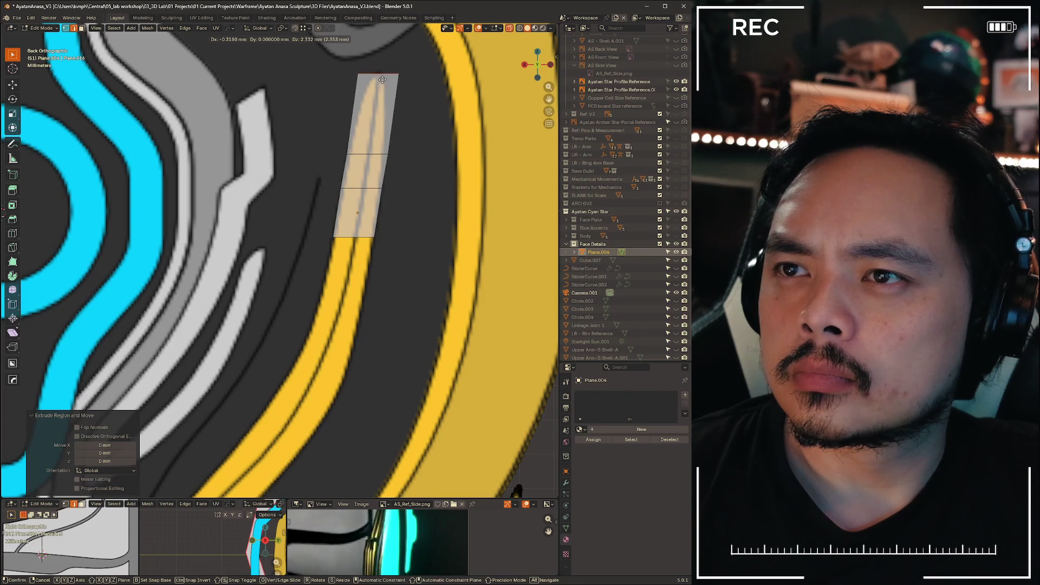
click(383, 79)
key(s)
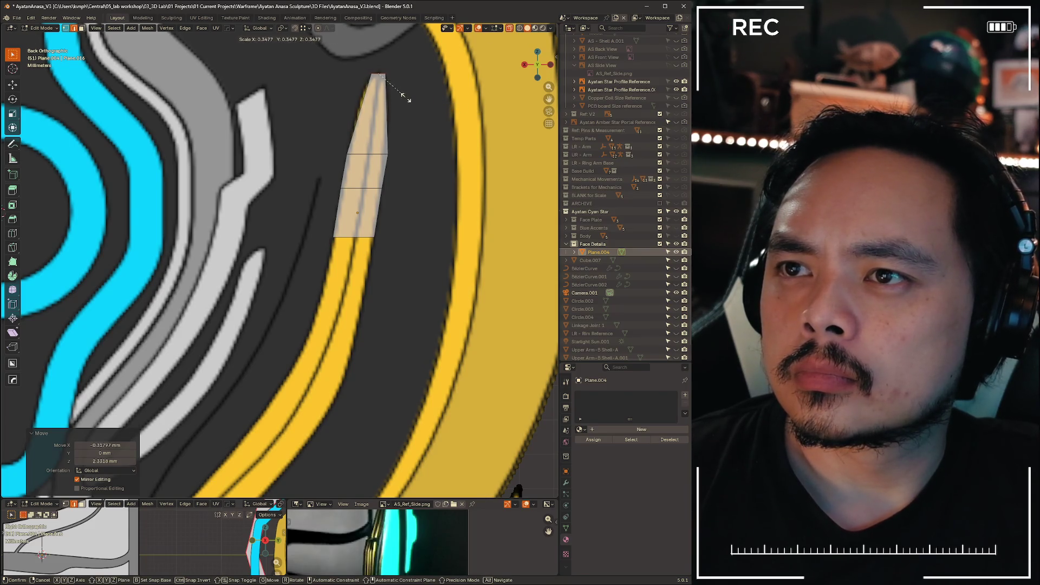
click(415, 92)
scroll(391, 228, up, 4)
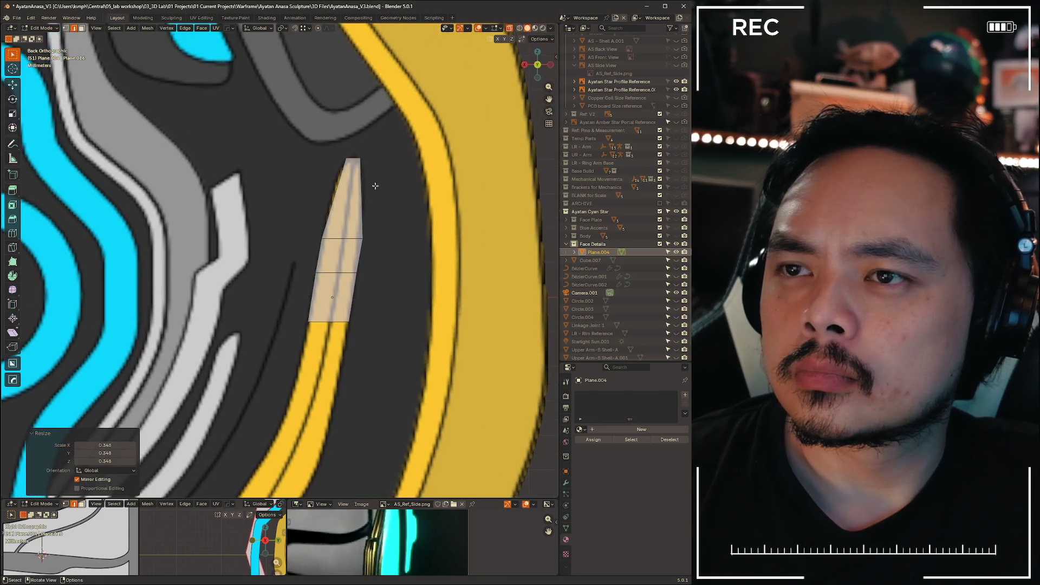
- Shift the top vertices along X and raise the top-right vertex into a point
key(g)
key(x)
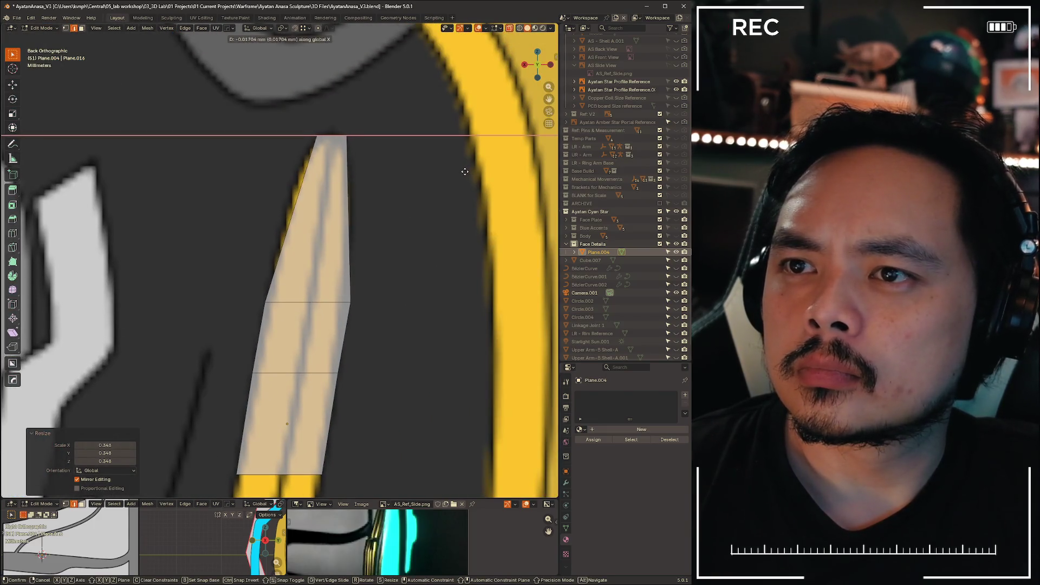
click(465, 169)
drag(339, 118, 385, 172)
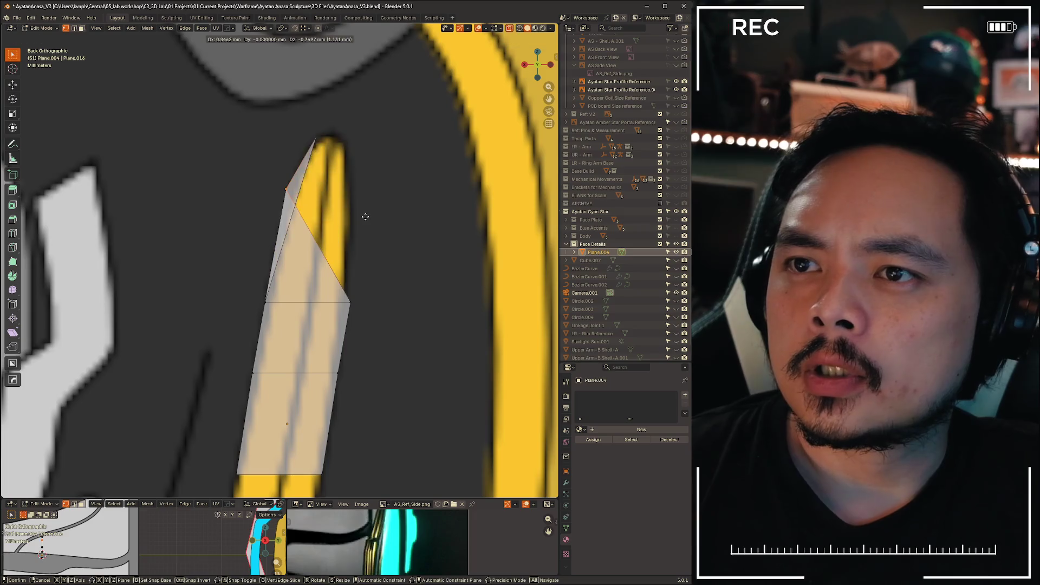
key(g)
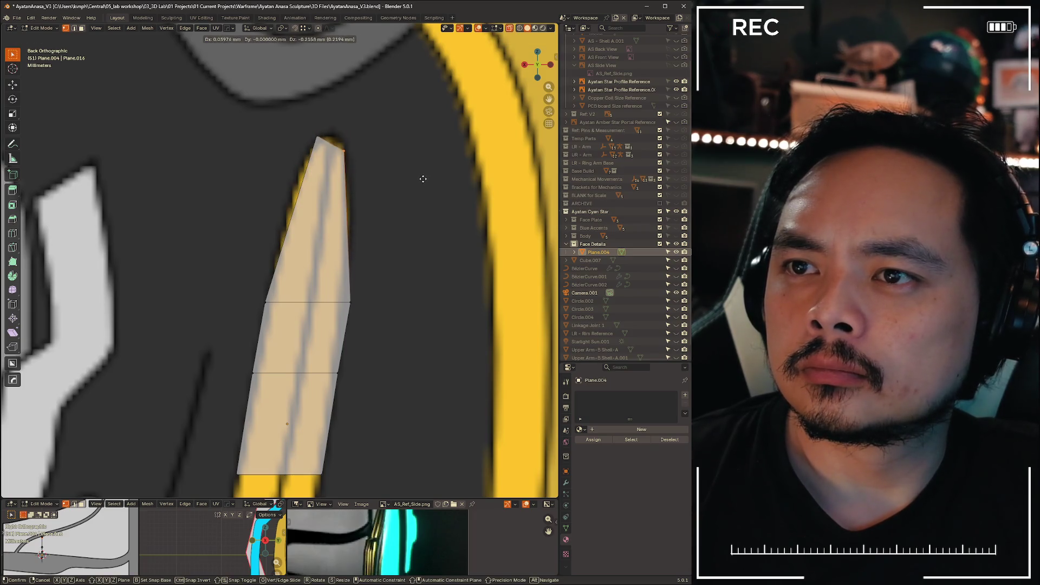
click(345, 151)
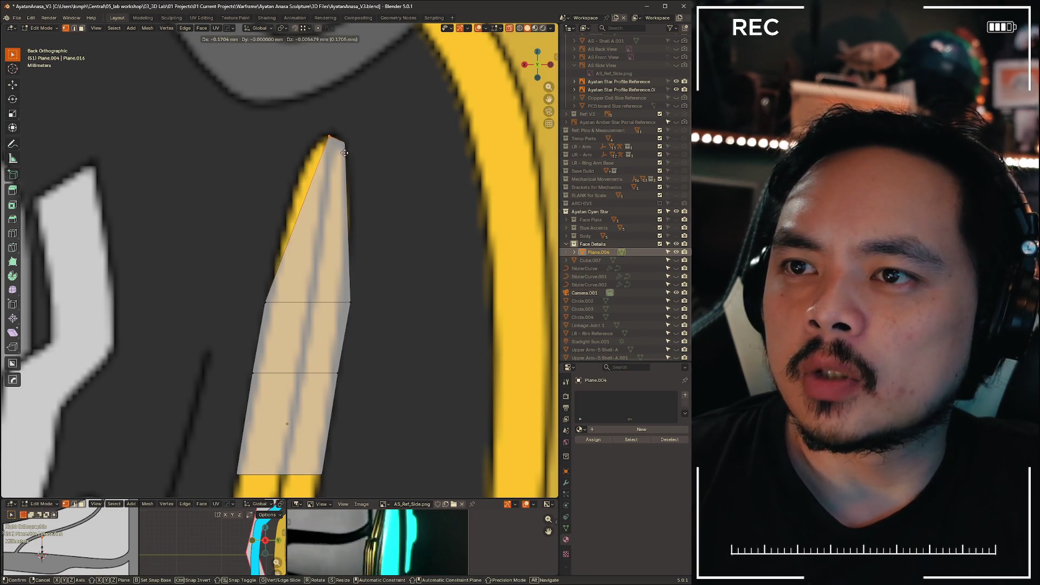
key(g)
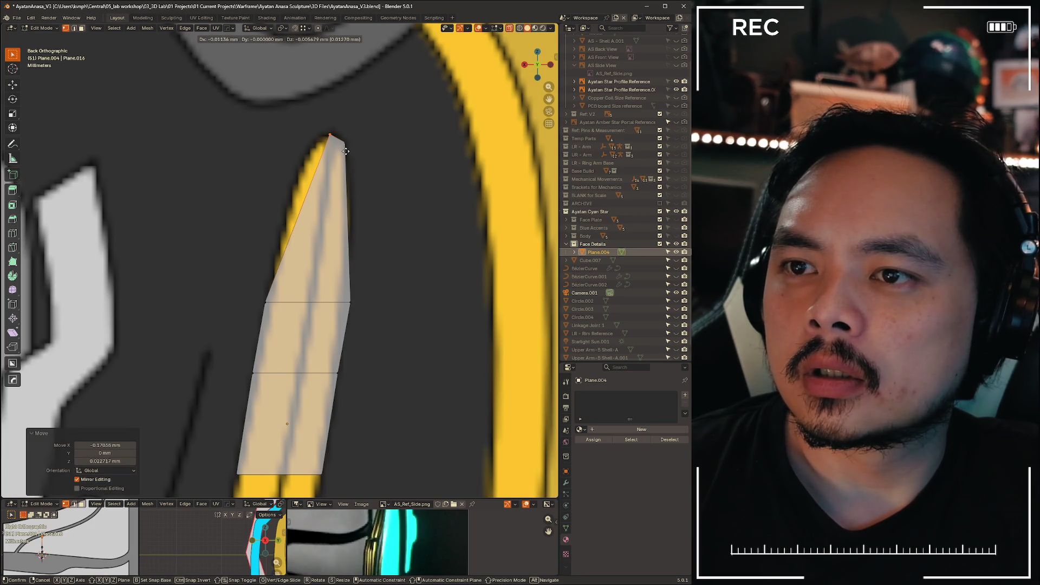
right_click(345, 150)
- Add a loop cut across the top section and reposition its left vertex and the tip vertex
key(ctrl+r)
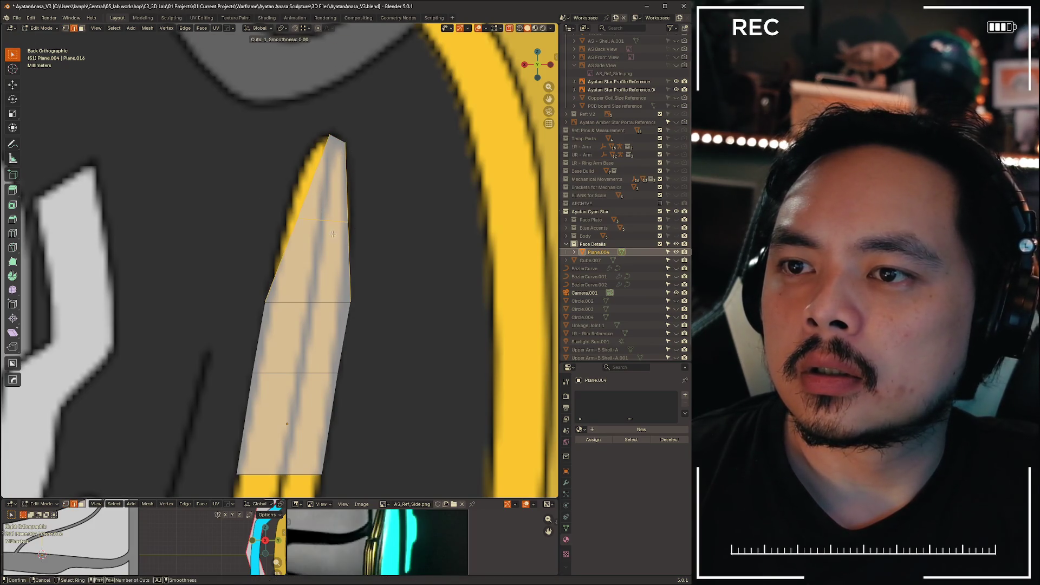
click(332, 234)
right_click(332, 234)
click(296, 221)
key(g)
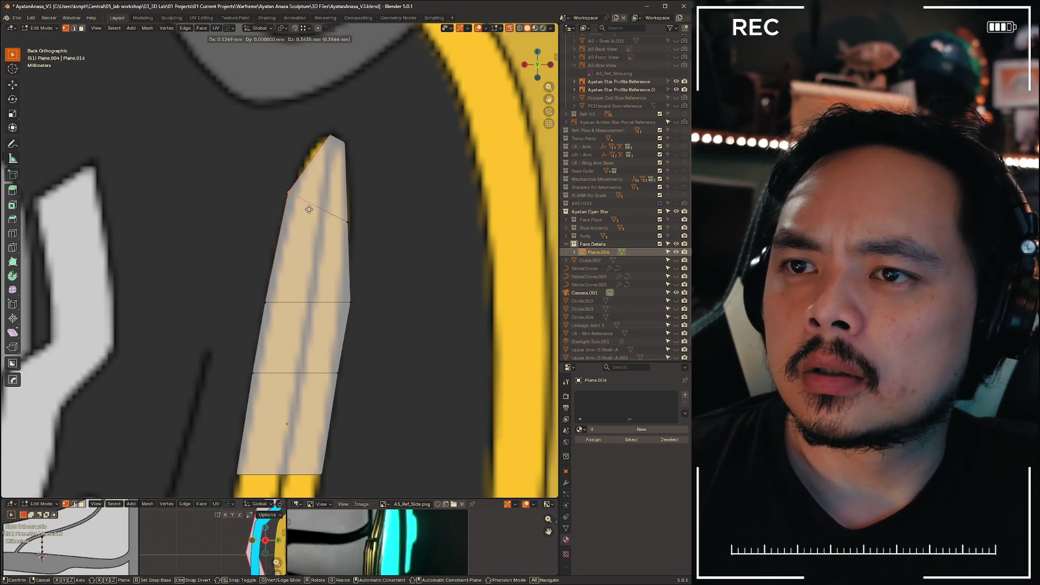
click(388, 232)
key(g)
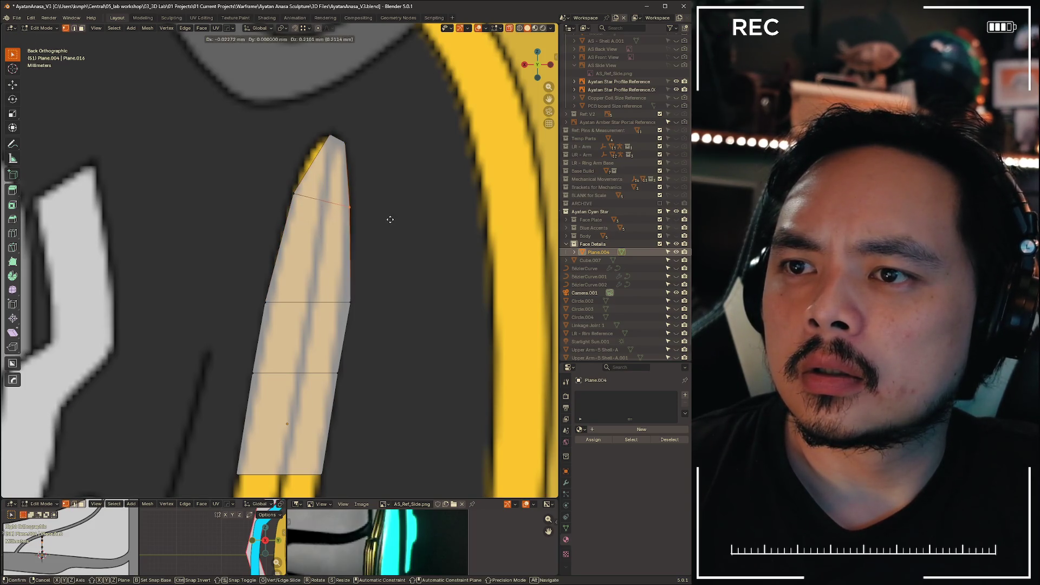
click(388, 232)
drag(301, 129, 337, 150)
key(g)
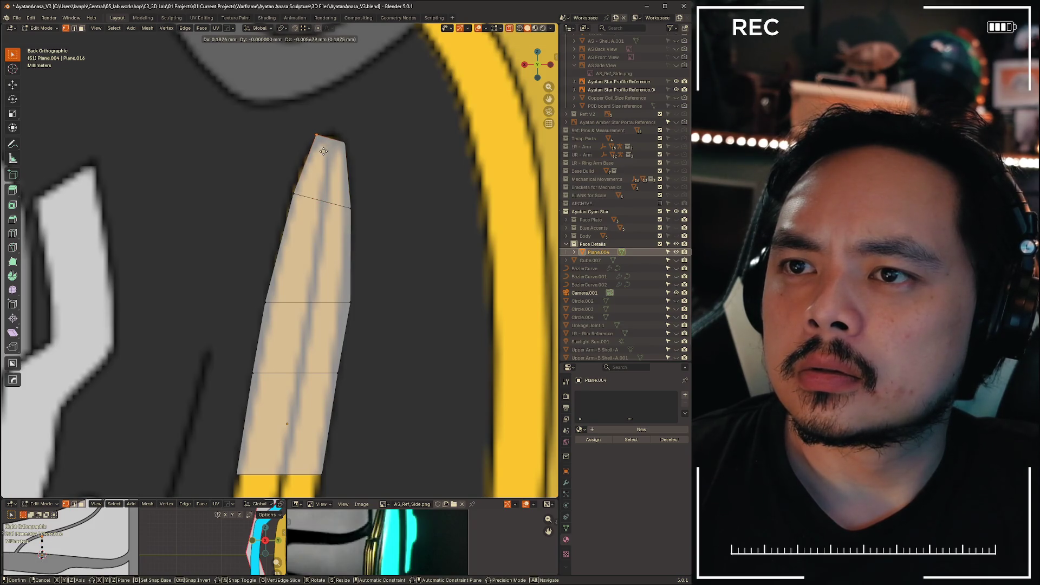
click(324, 155)
- Nudge the edge and top-right vertex near the tip to sit on the twin stripes
drag(276, 162, 301, 196)
key(g)
click(323, 137)
click(344, 142)
key(g)
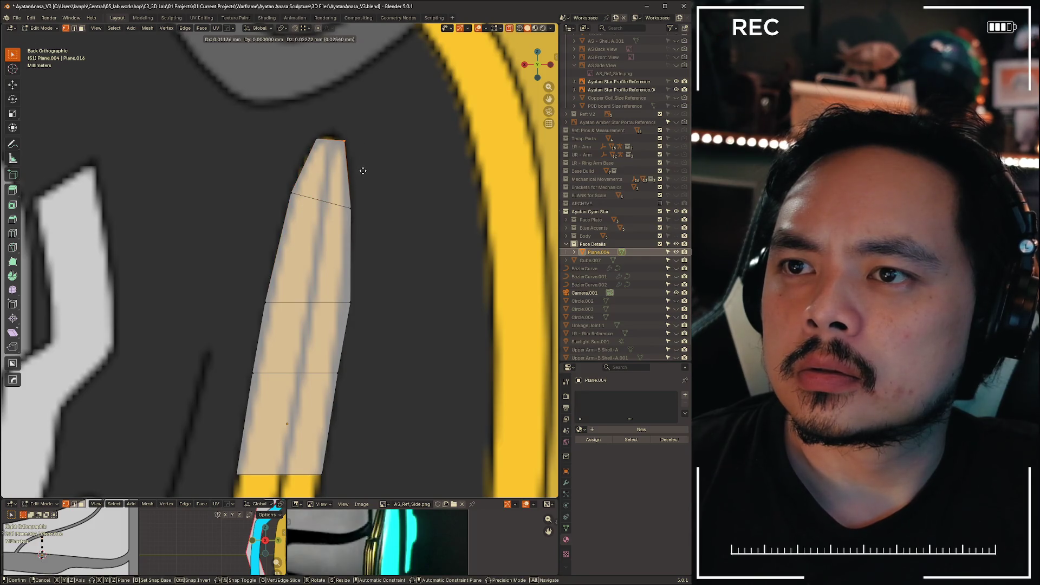
click(363, 171)
scroll(363, 171, down, 5)
scroll(329, 165, up, 4)
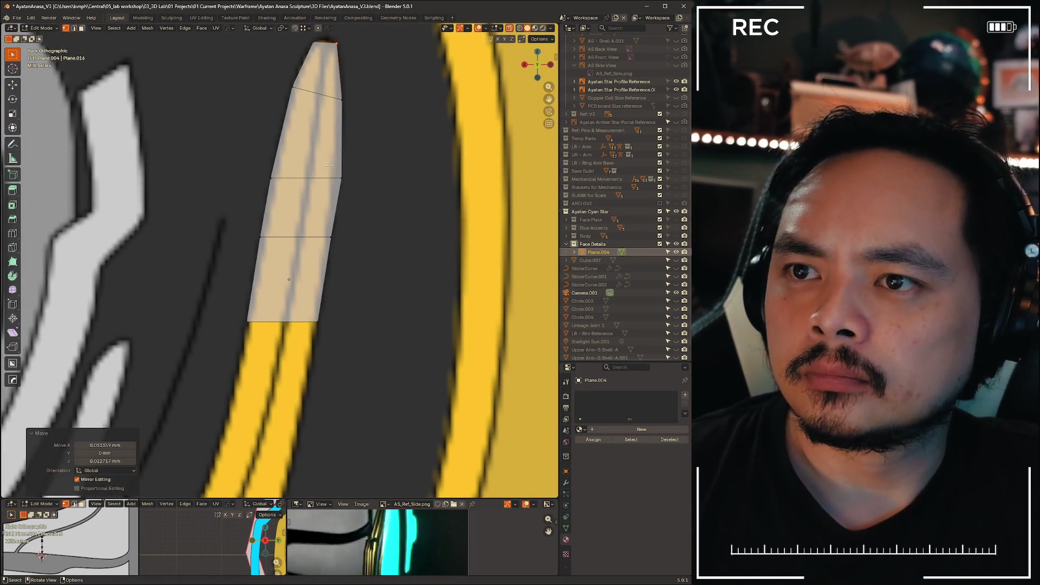
- Slide the side vertex and middle-edge vertices along X to follow the stripe's curve
click(341, 177)
key(g)
key(x)
click(408, 202)
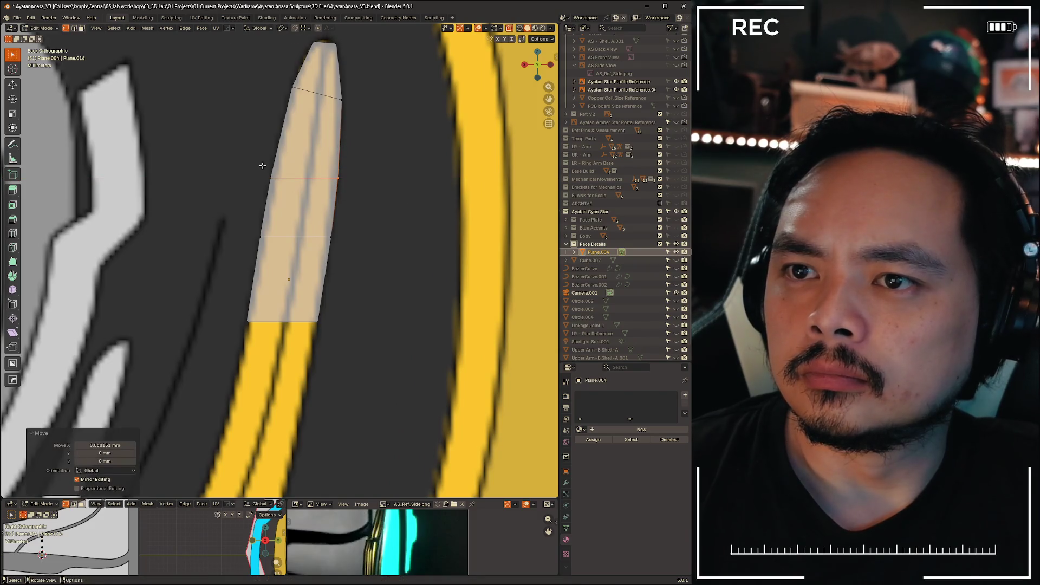
click(286, 246)
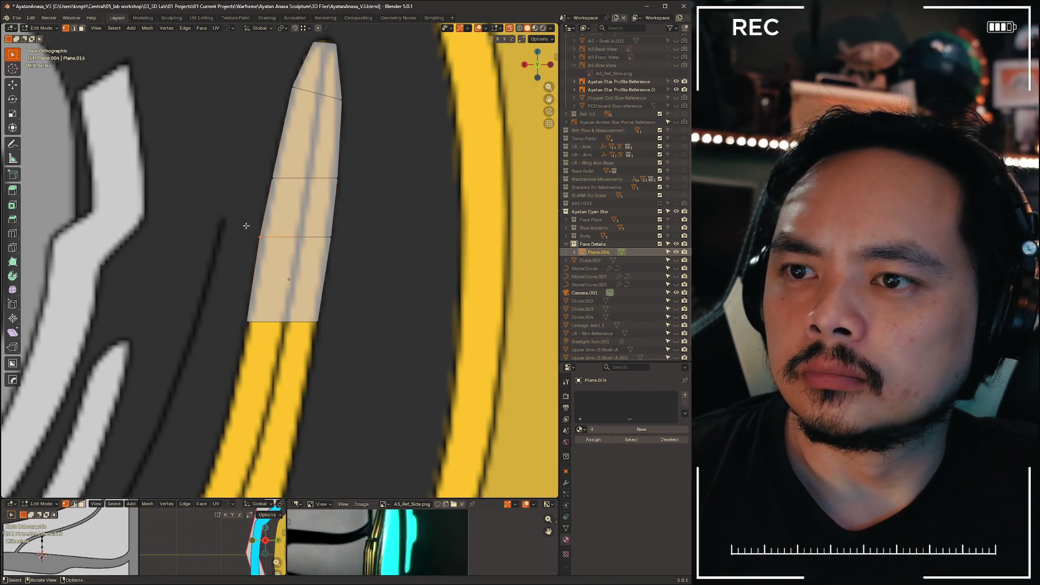
key(g)
key(x)
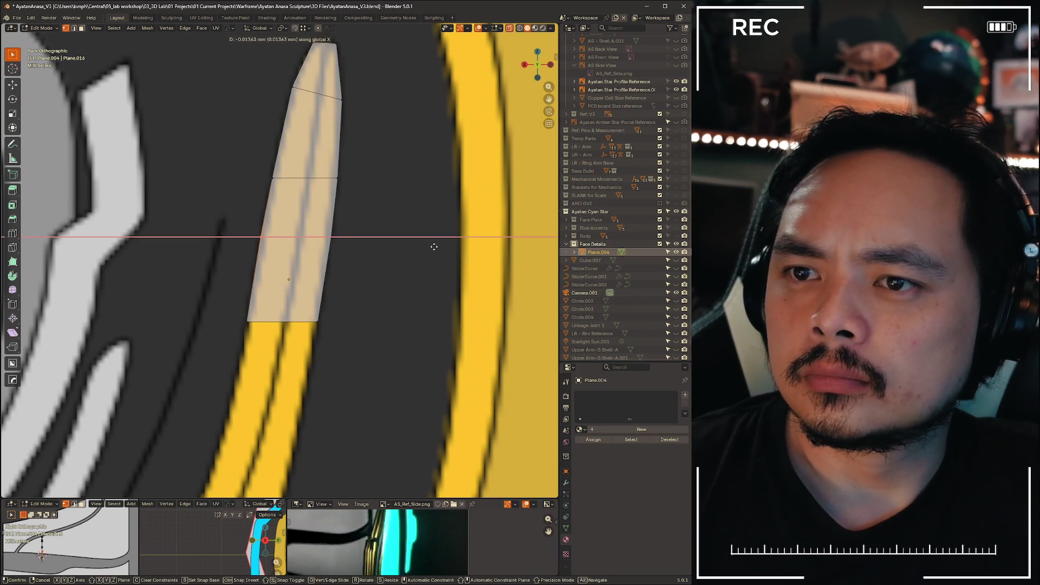
click(368, 241)
click(368, 241)
key(g)
key(x)
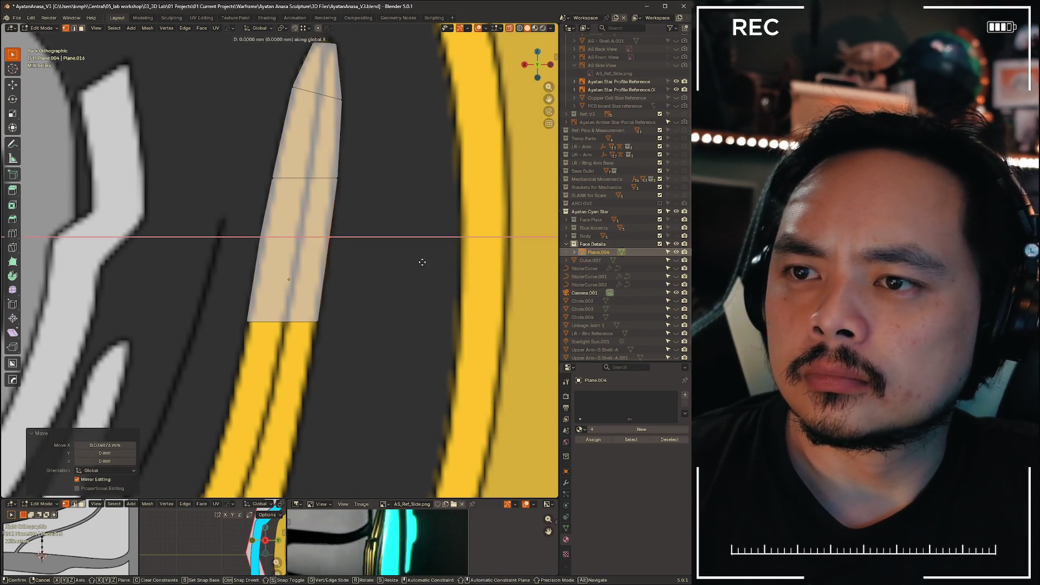
click(425, 262)
scroll(424, 262, down, 6)
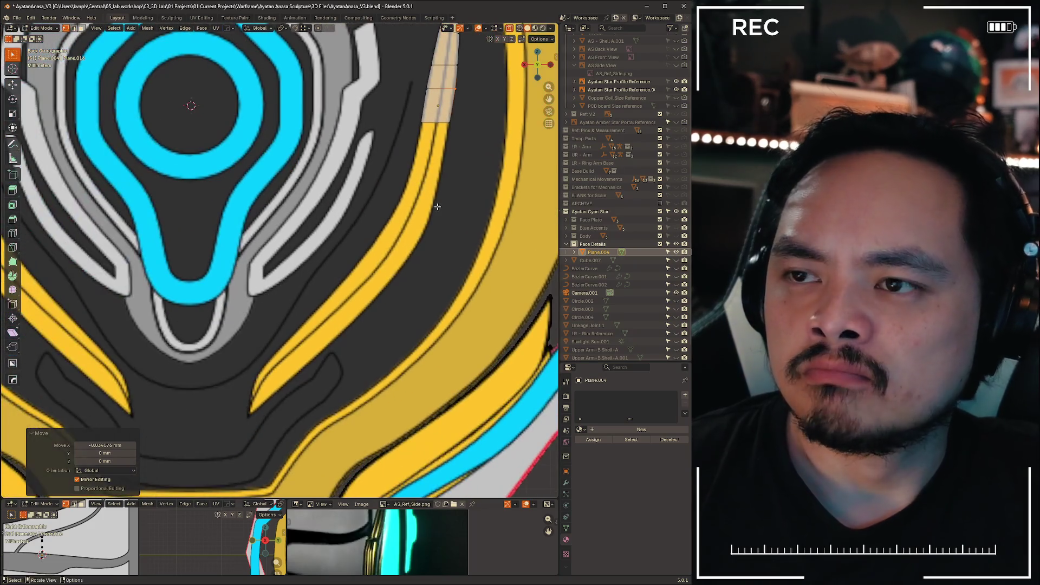
- Set the lower edge on the stripe and extrude four segments down its curve to the lower end
key(g)
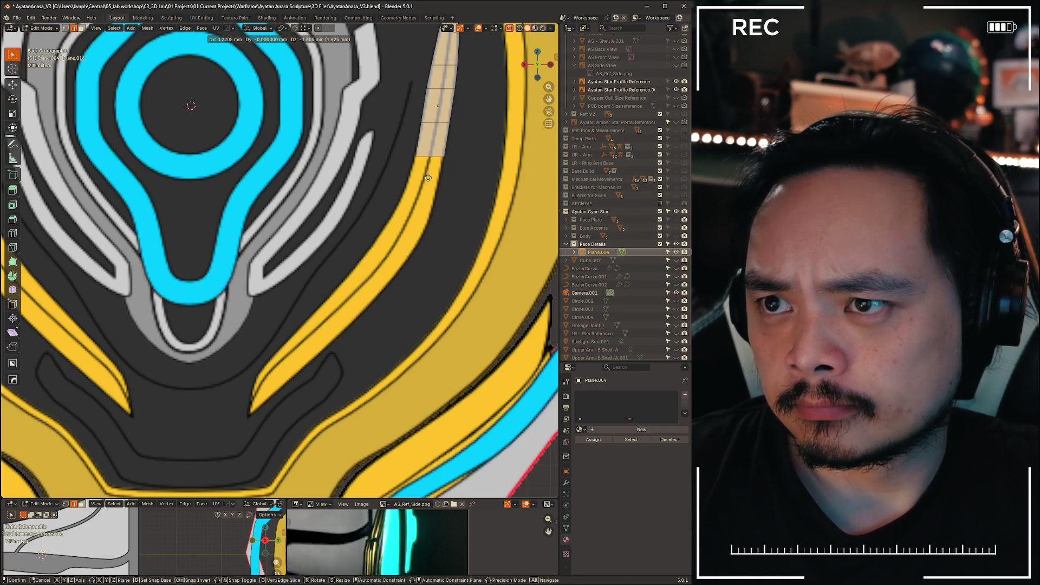
click(428, 177)
key(e)
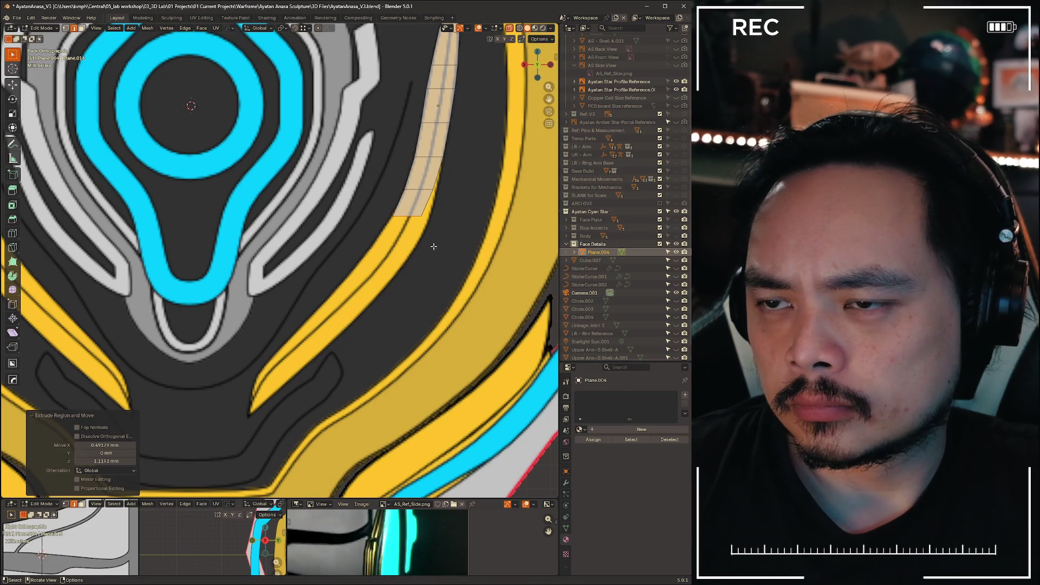
click(409, 287)
key(e)
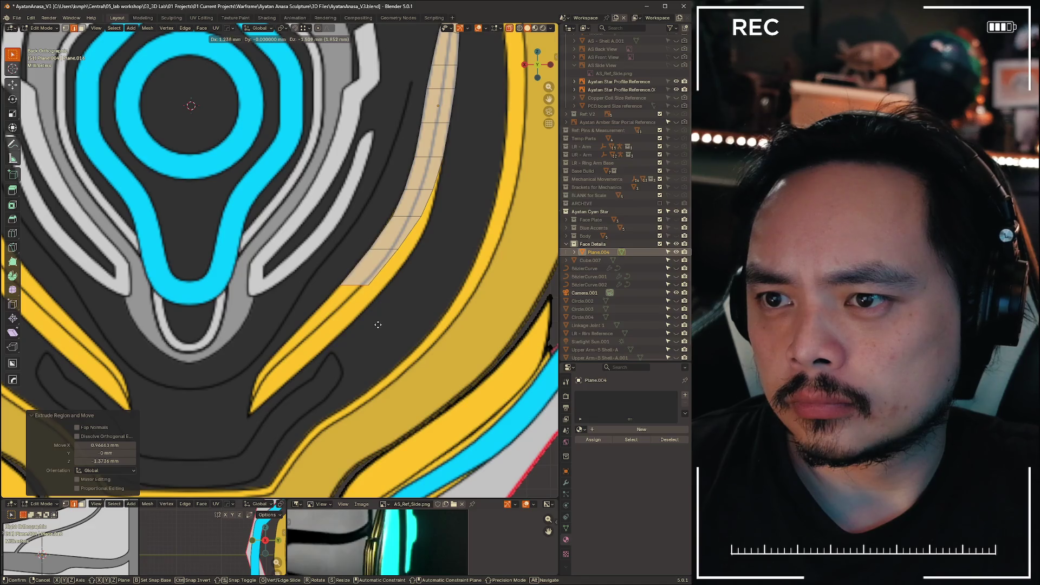
click(378, 325)
key(e)
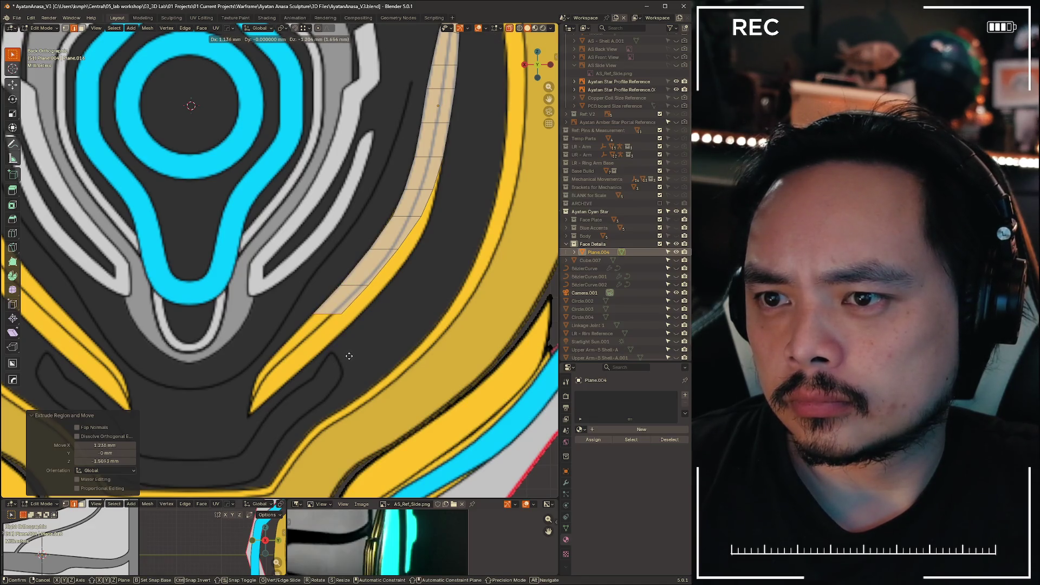
click(349, 355)
key(e)
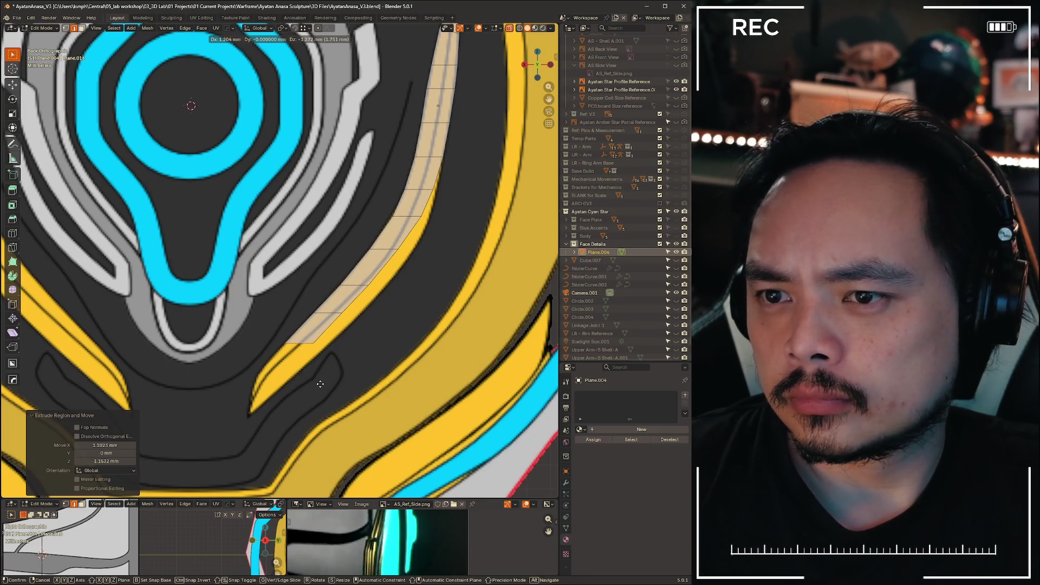
click(296, 413)
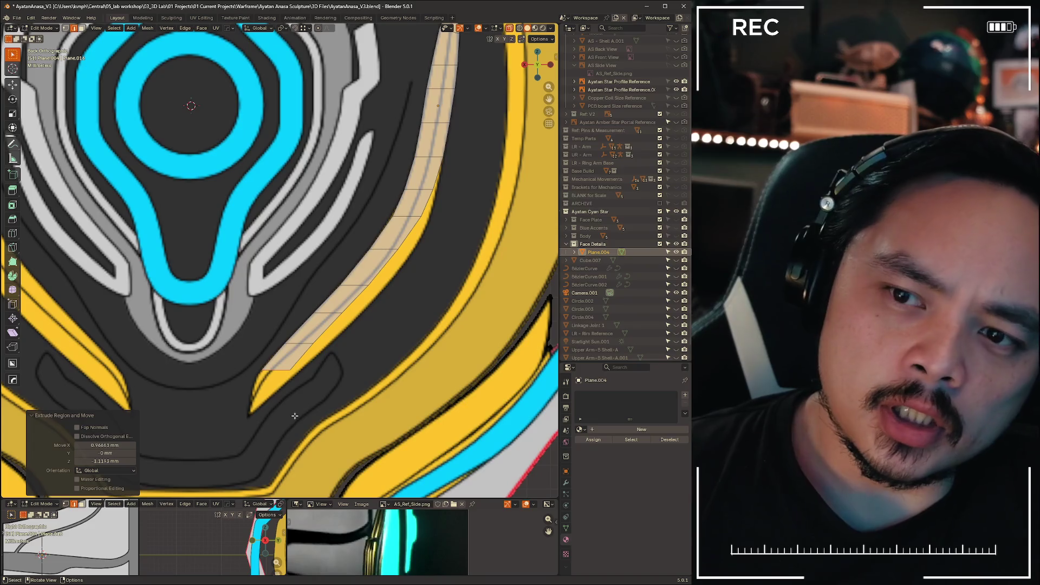
key(1)
scroll(325, 352, down, 1)
shift+middle_drag(325, 352, 361, 258)
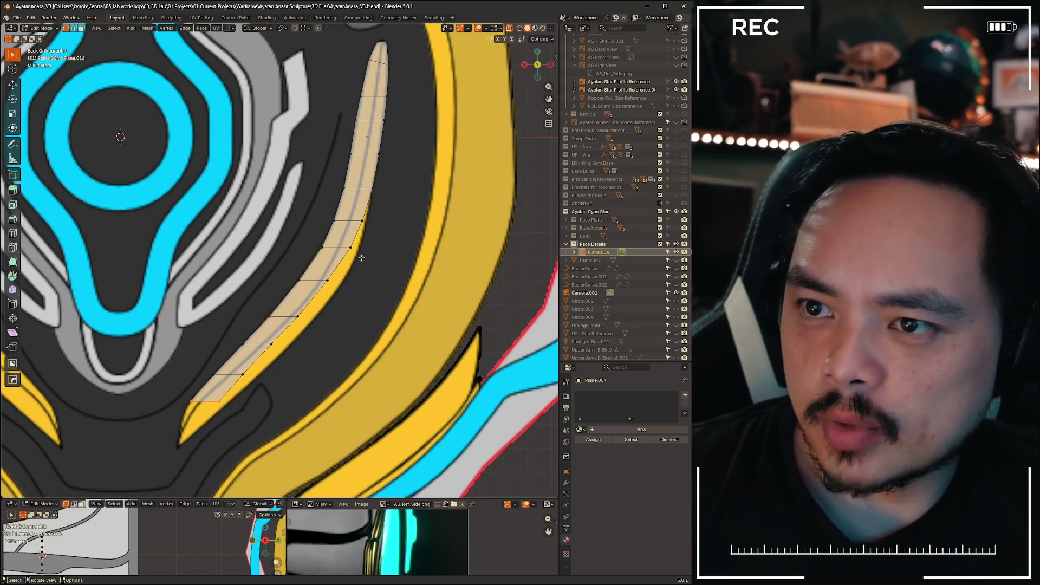
- Move the first individual edge vertices of Plane.004 onto the yellow stripe's outline
click(352, 248)
ctrl+click(220, 402)
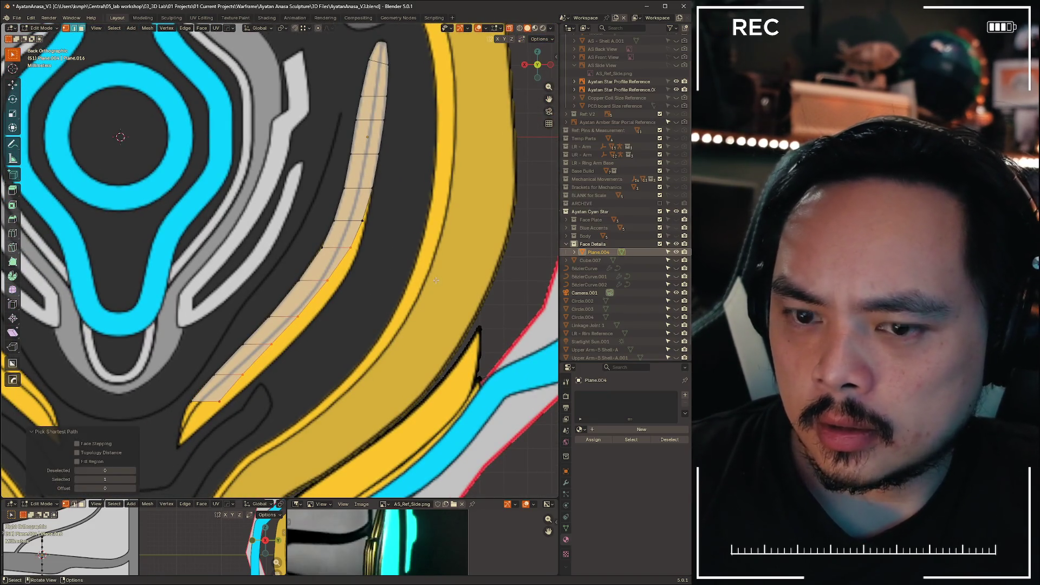
key(g)
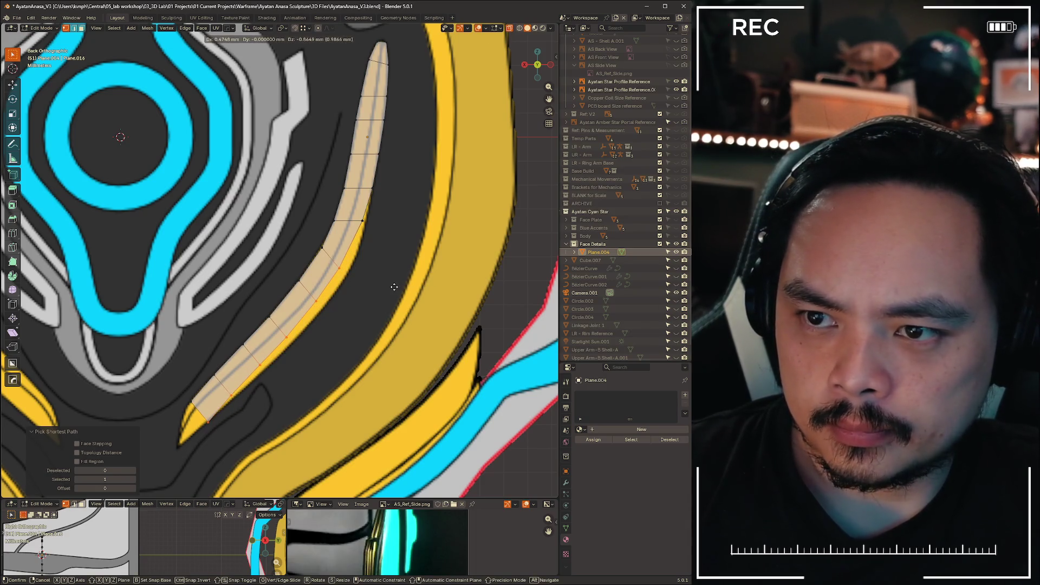
right_click(394, 287)
click(346, 269)
drag(355, 280, 356, 280)
key(g)
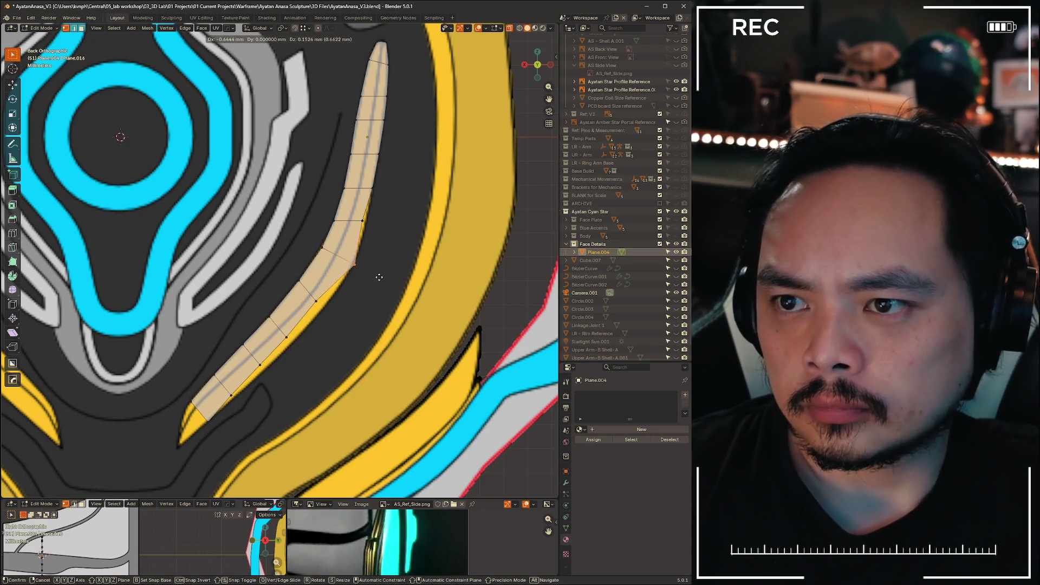
click(374, 280)
scroll(379, 260, up, 4)
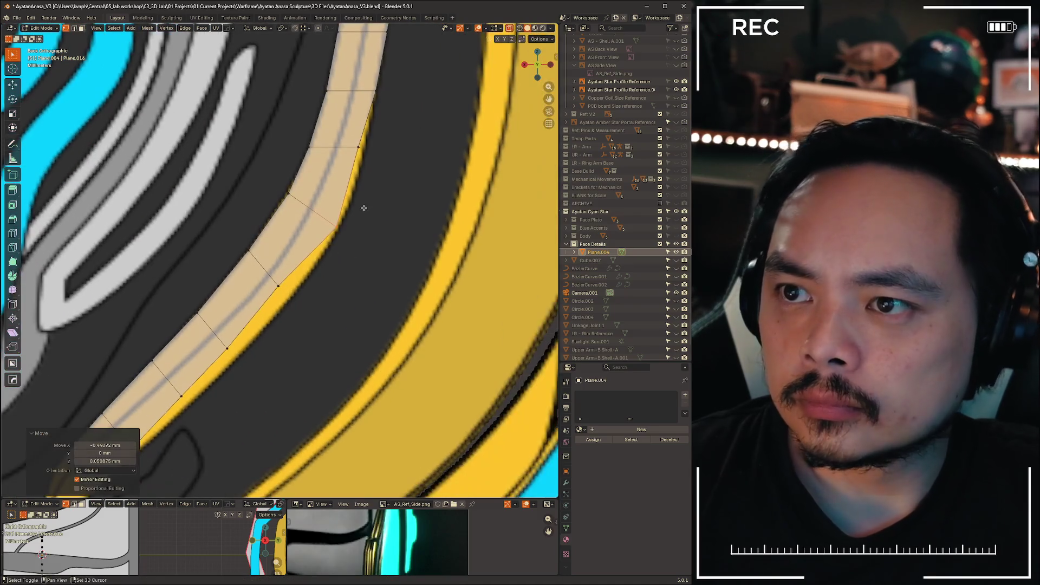
key(g)
click(417, 191)
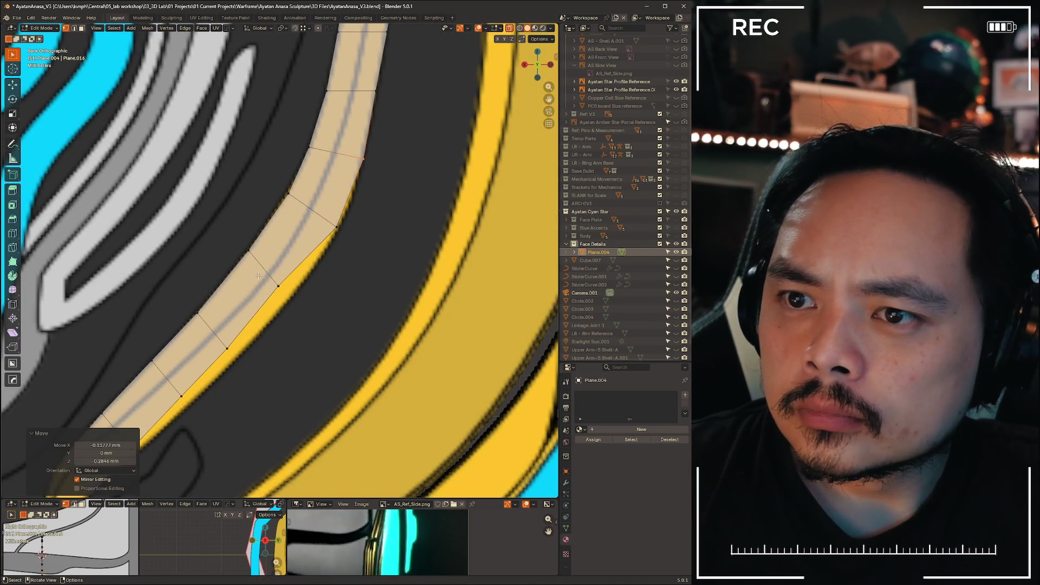
- Move the next edge vertices down the strip onto the stripe outline
shift+middle_drag(289, 313, 365, 248)
key(g)
click(384, 279)
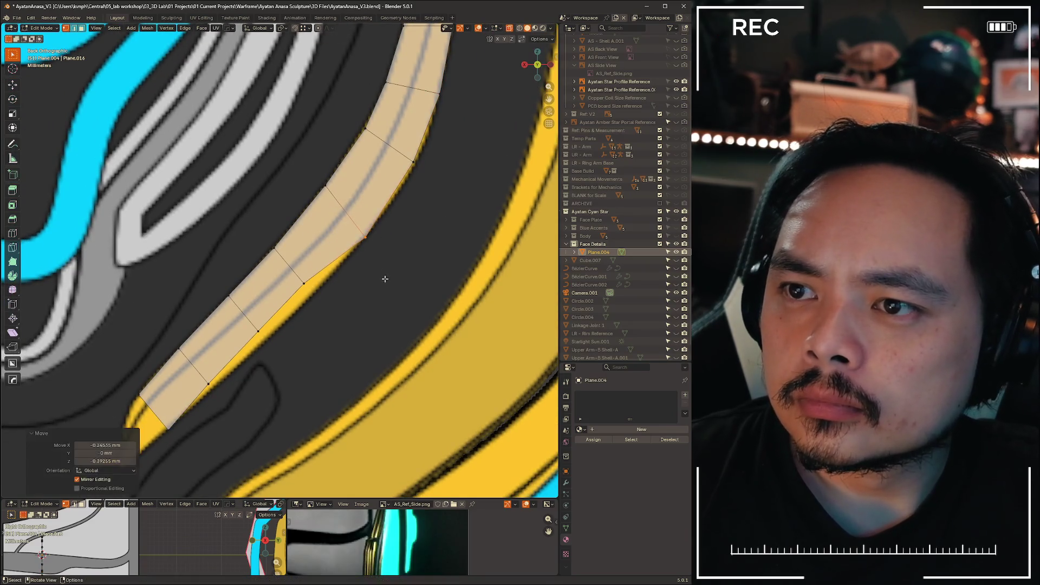
key(g)
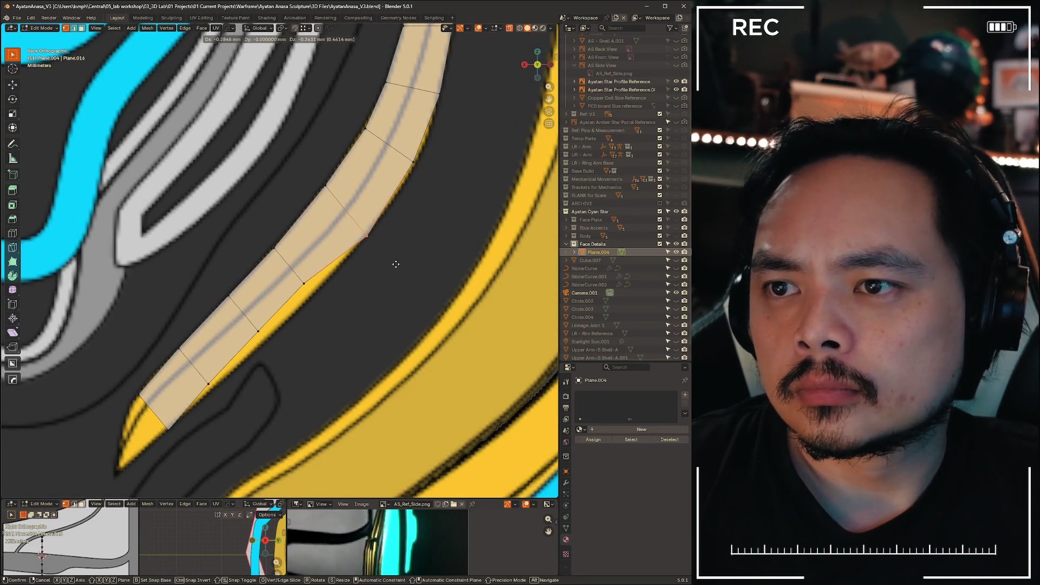
click(396, 265)
click(304, 284)
key(g)
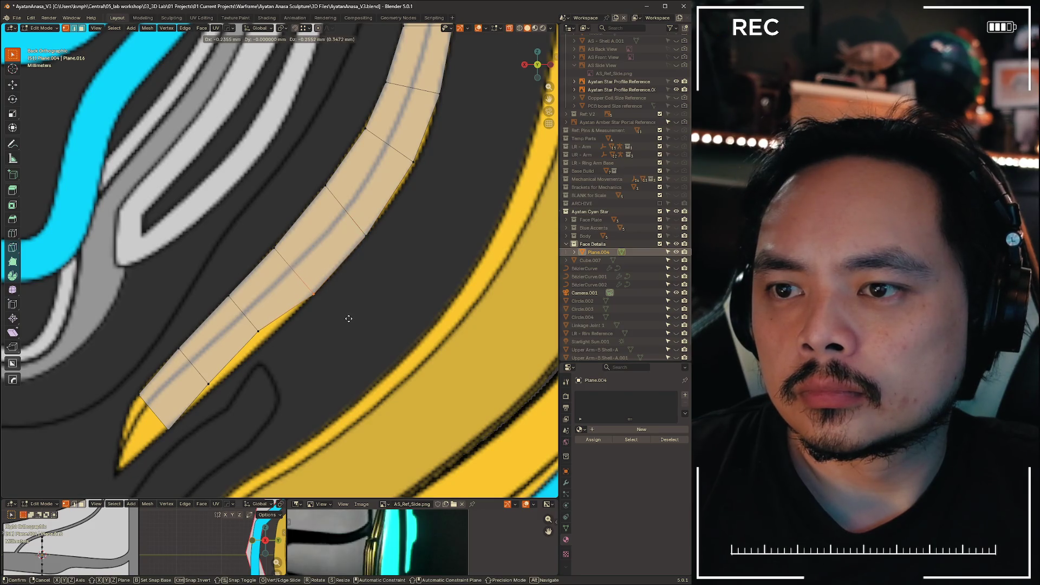
click(349, 319)
- Align the vertices near the strip's lower end with the stripe edge
click(258, 330)
key(g)
click(325, 376)
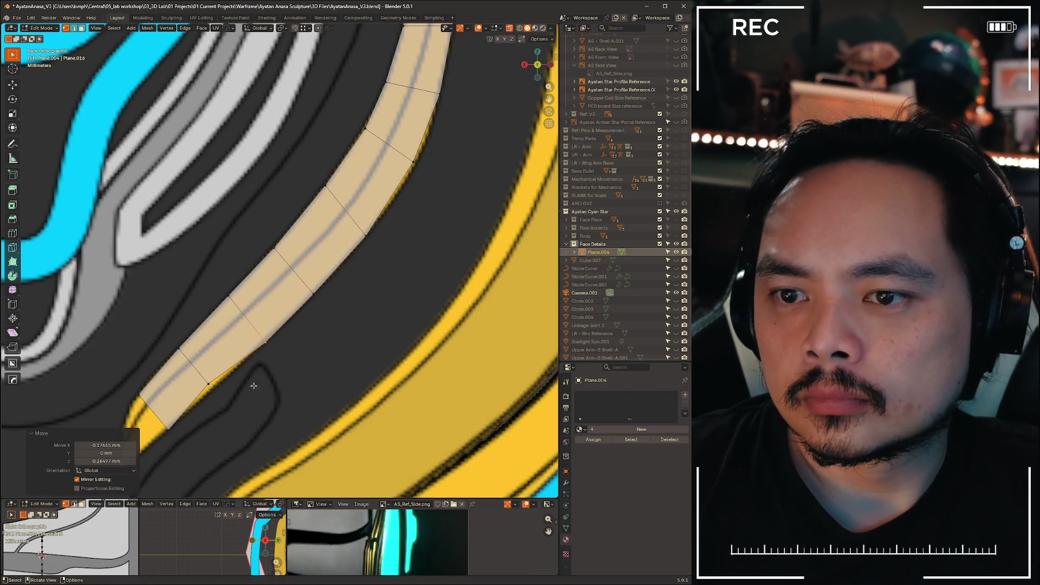
click(254, 386)
key(g)
click(254, 407)
scroll(254, 407, down, 4)
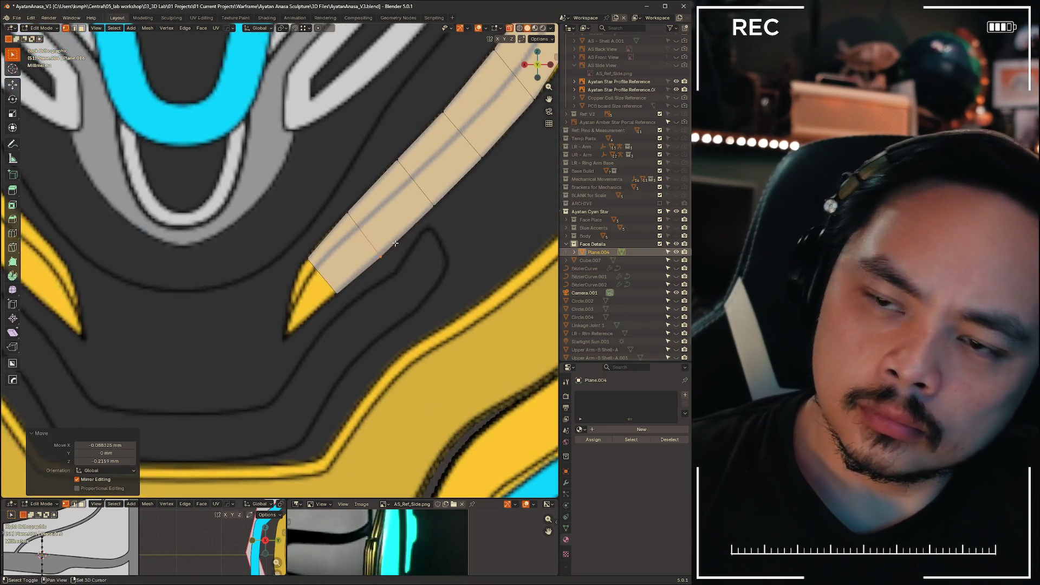
scroll(177, 383, up, 4)
- Reposition the vertex at the strip's upper bend to smooth the curve
shift+middle_drag(341, 219, 303, 232)
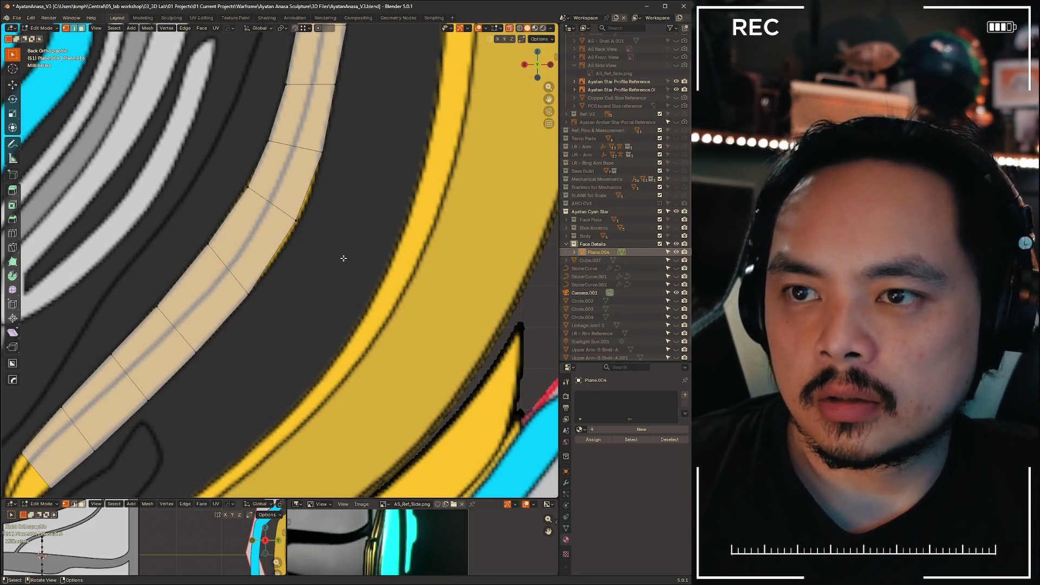
drag(331, 273, 272, 200)
key(g)
key(g)
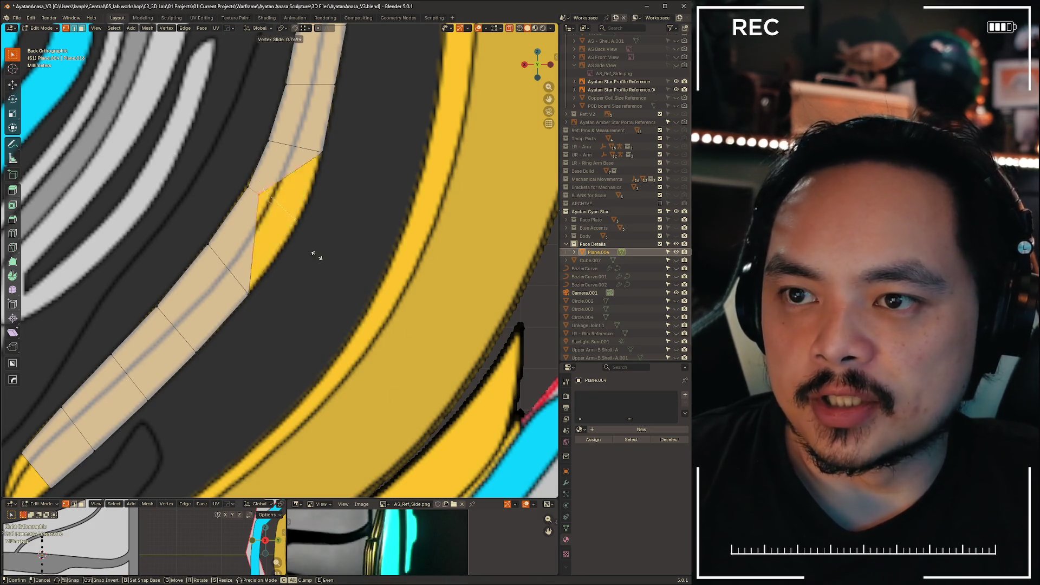
key(Escape)
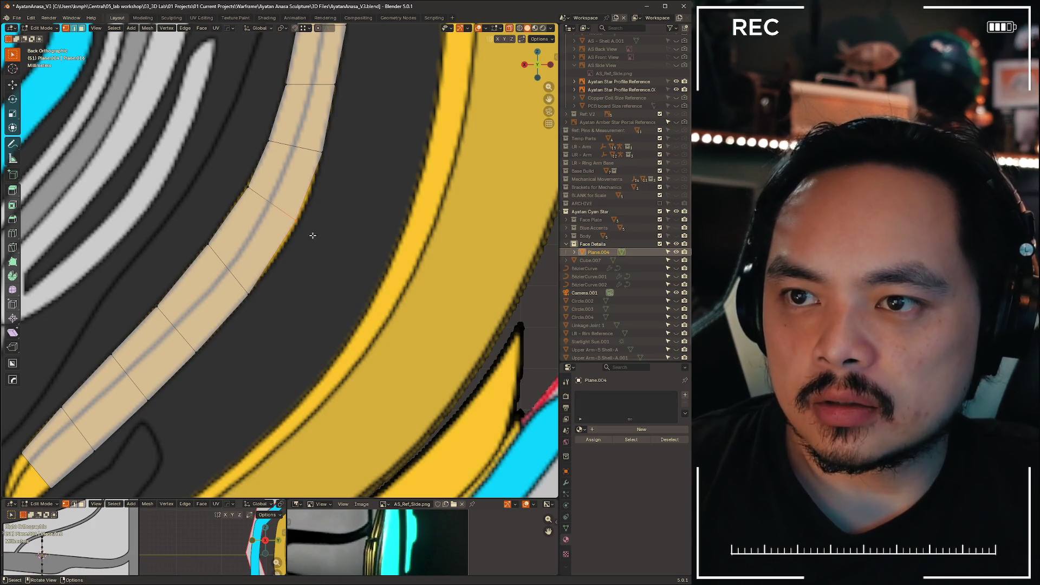
scroll(313, 235, up, 2)
key(g)
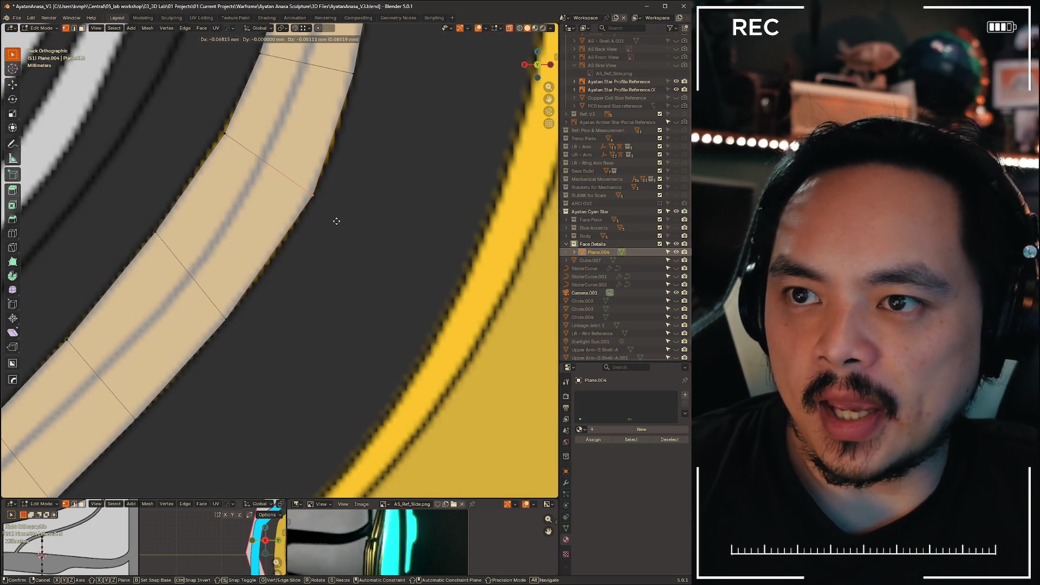
click(336, 221)
- Nudge the bend vertex slightly left and move an outer vertex further up onto the stripe
mouse_move(332, 234)
shift+middle_down()
mouse_move(225, 207)
mouse_move(276, 237)
shift+middle_up()
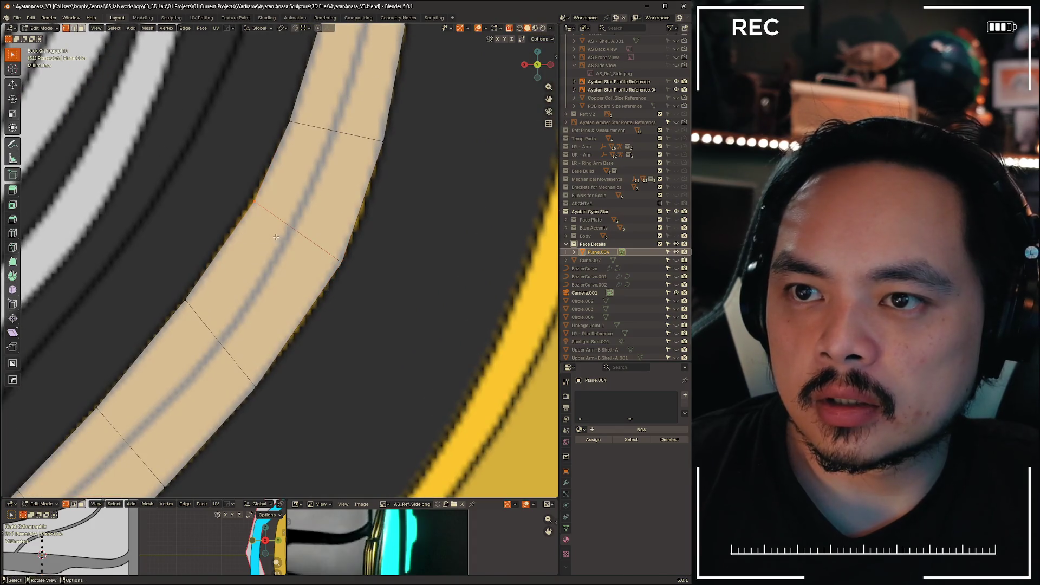
key(g)
click(272, 237)
click(383, 142)
key(g)
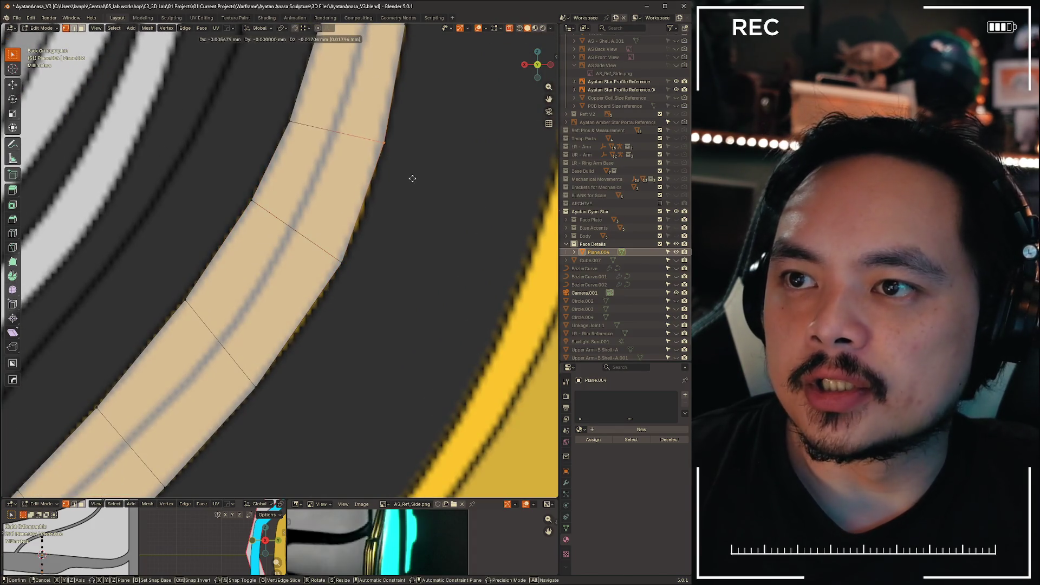
click(411, 183)
scroll(415, 273, down, 6)
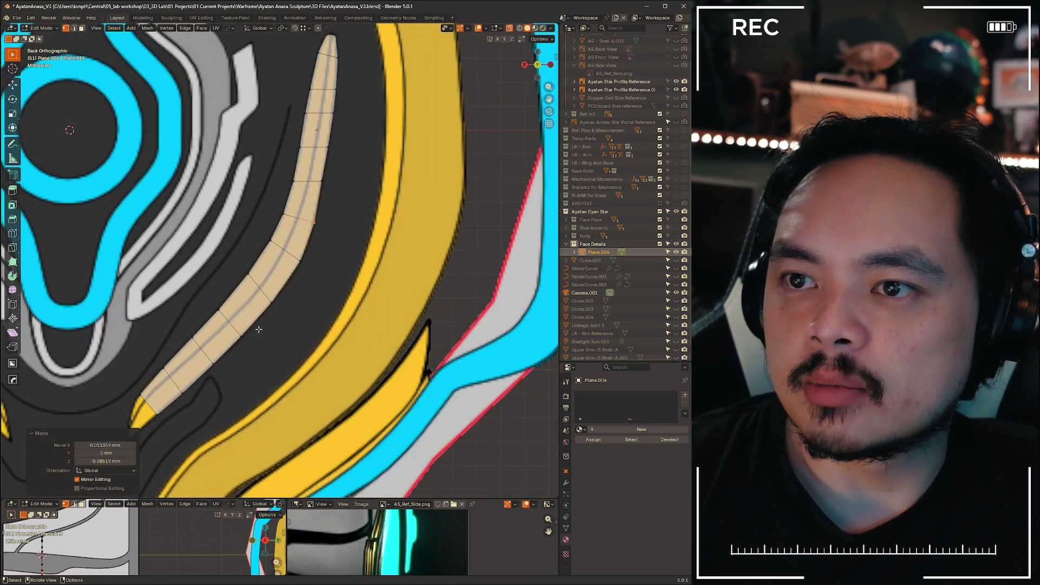
- Move the strip's bottom end edge down and to the left
shift+middle_drag(416, 274, 279, 370)
scroll(302, 343, up, 6)
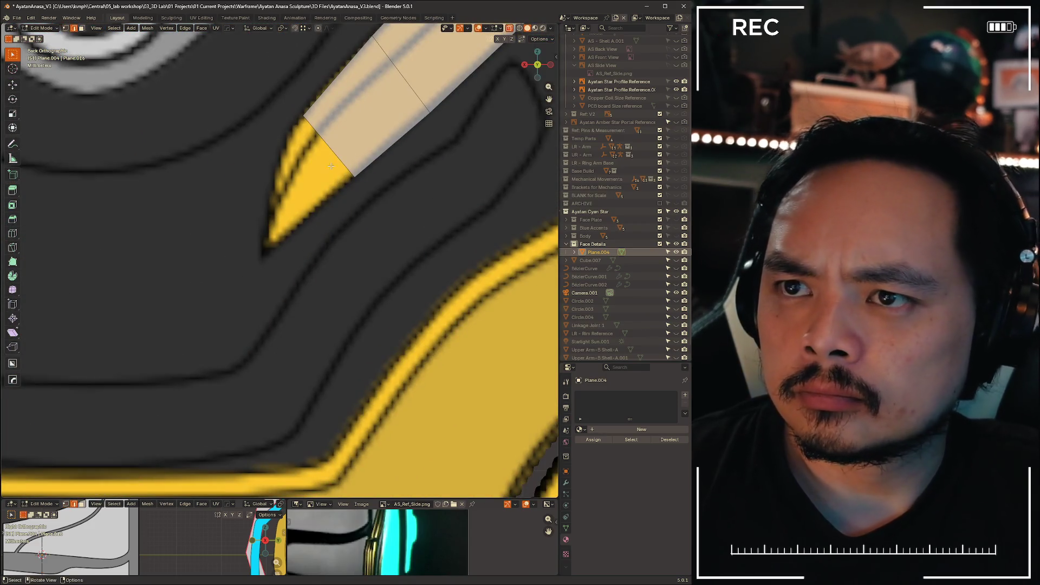
click(323, 142)
key(g)
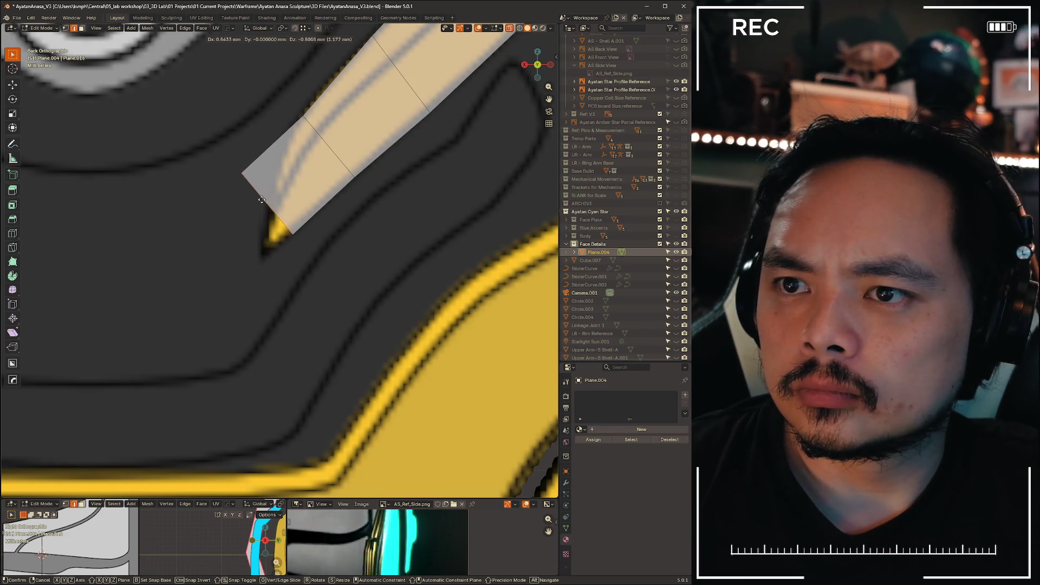
click(263, 198)
- Reposition the upper-left corner vertex and its neighbour to follow the stripe
click(225, 158)
key(g)
key(g)
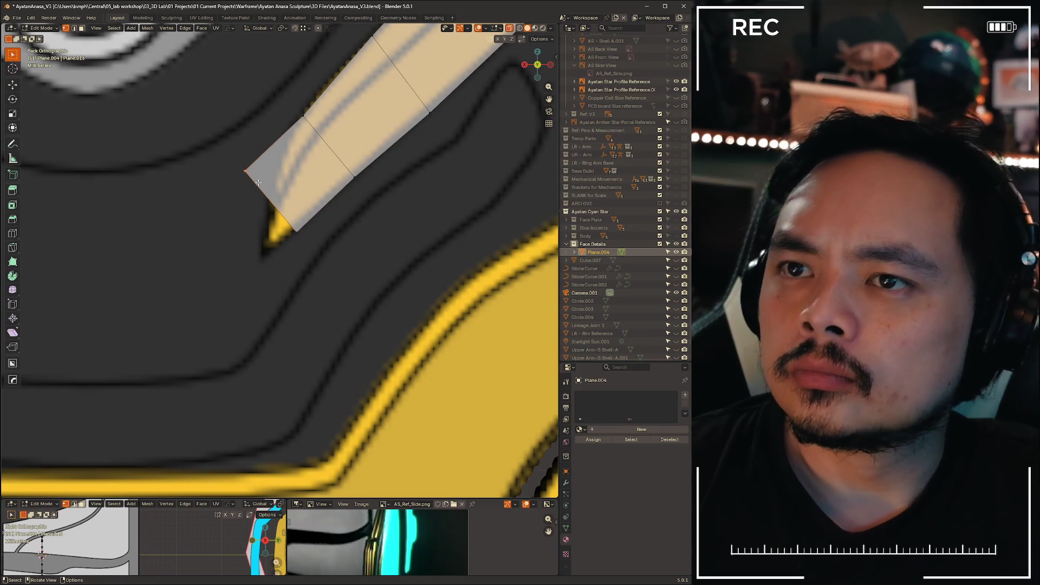
click(271, 179)
key(g)
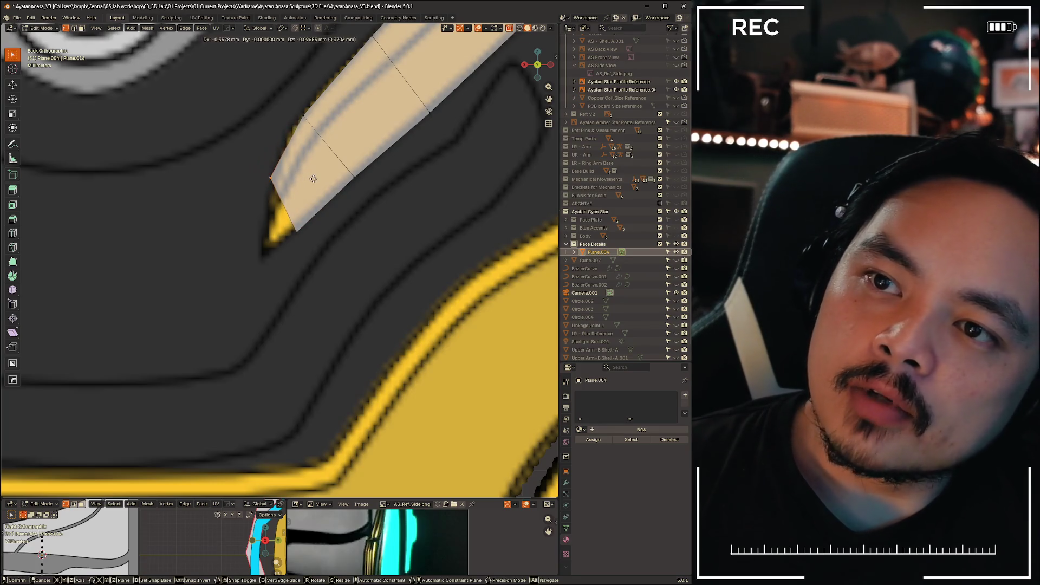
click(318, 172)
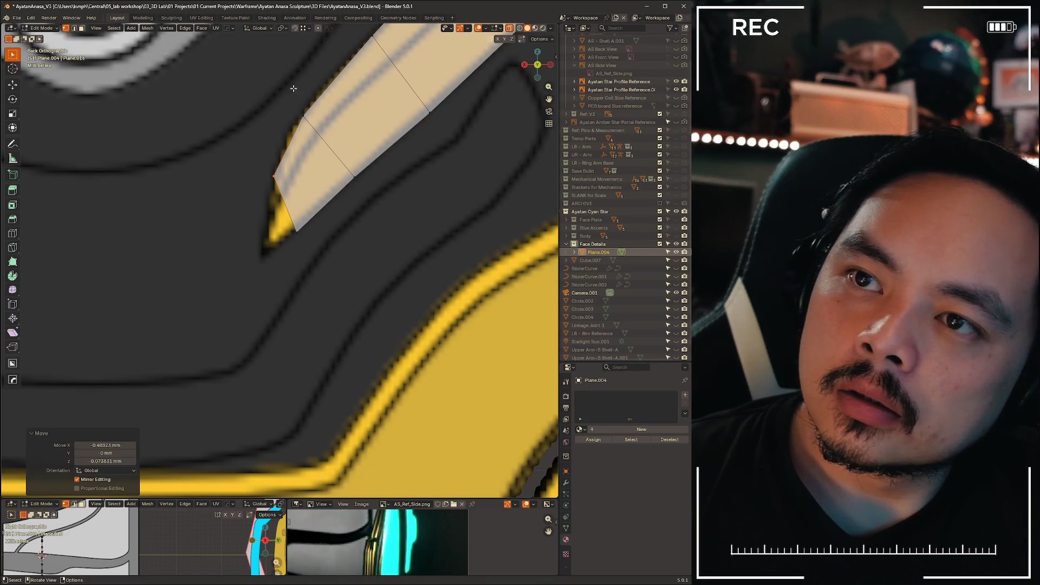
key(g)
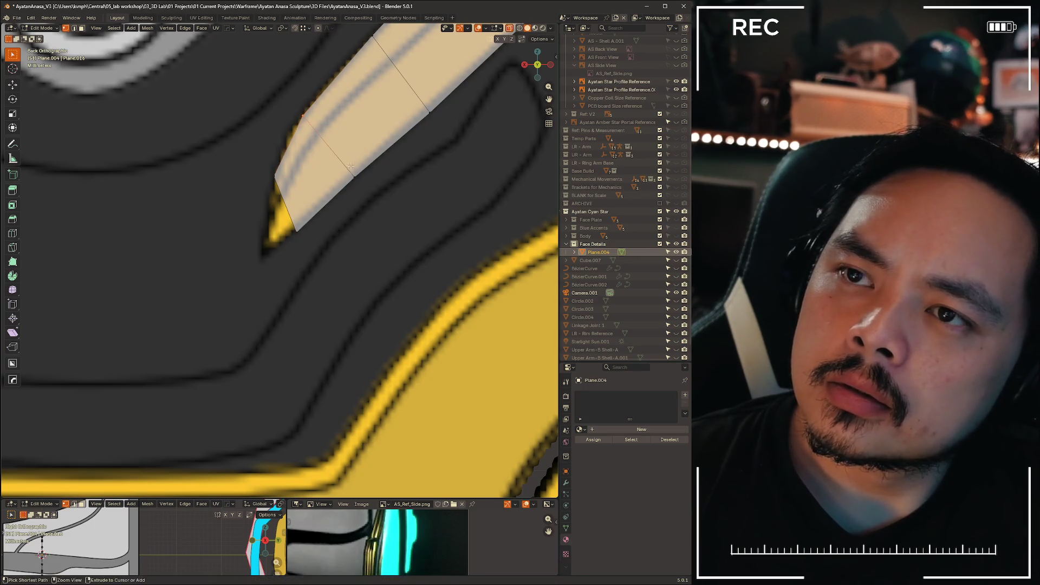
click(347, 154)
- Pull the strip's tip vertices together into a narrow point
shift+middle_drag(388, 72, 418, 192)
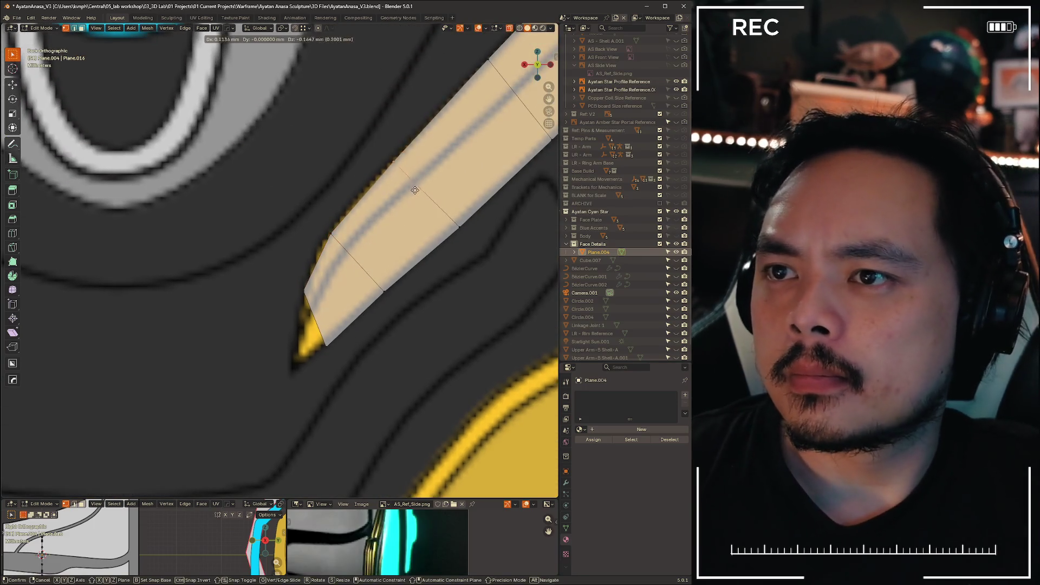
shift+middle_drag(370, 345, 413, 307)
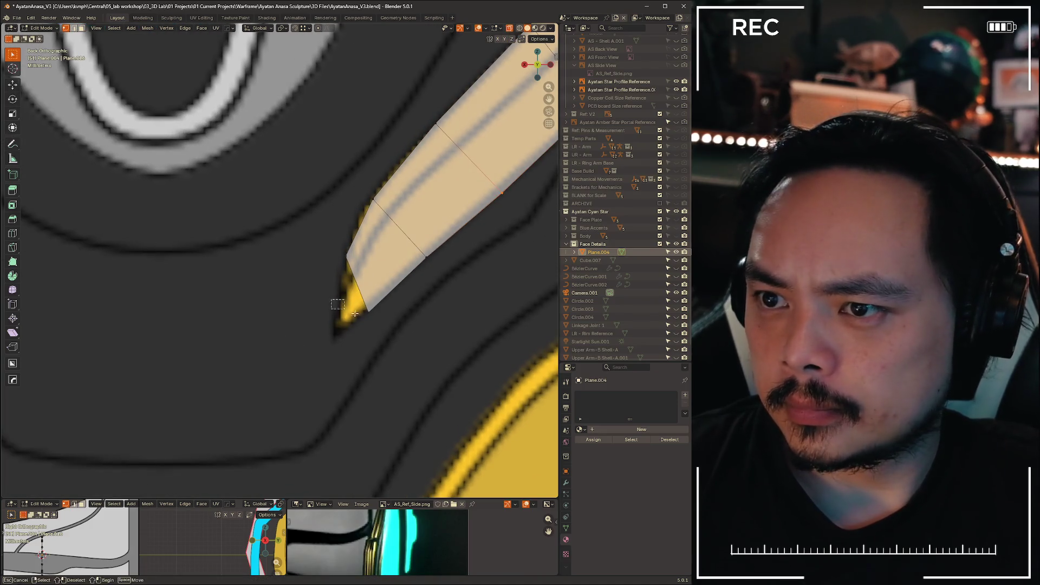
key(g)
click(412, 327)
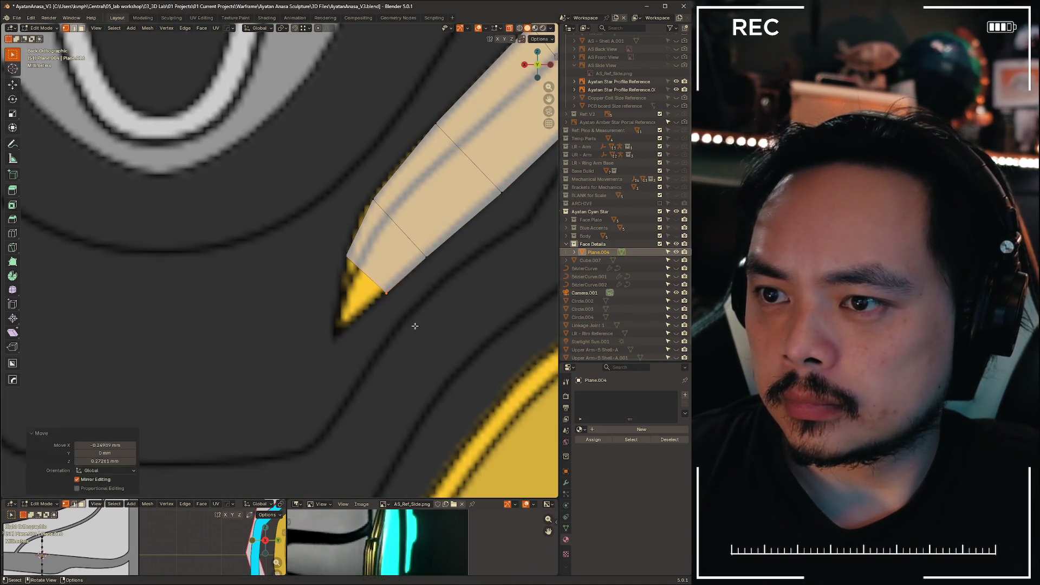
key(g)
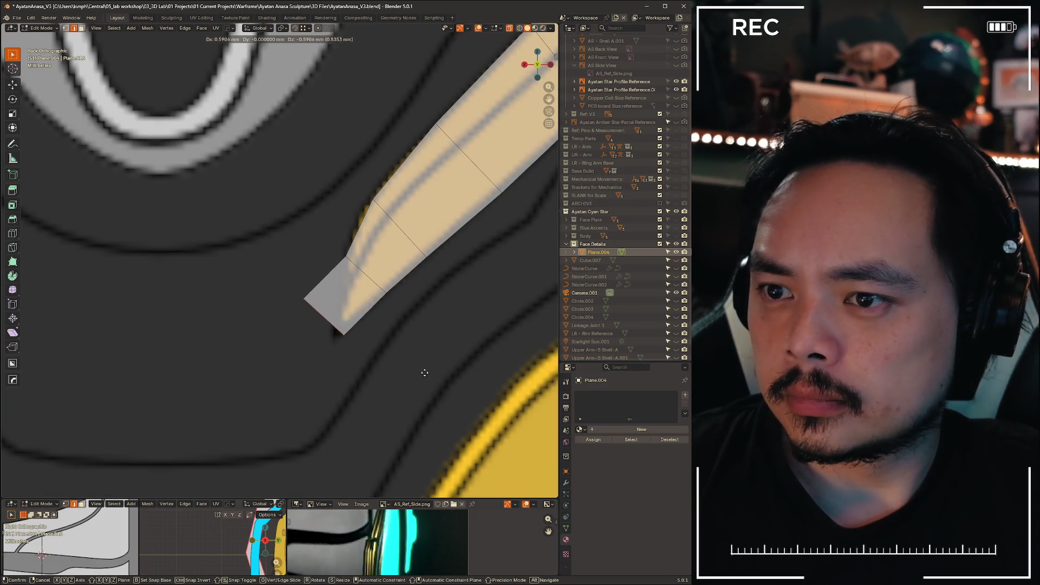
click(369, 341)
- Move the tip's left corner vertex right and down to match the gold stripe's end
click(341, 336)
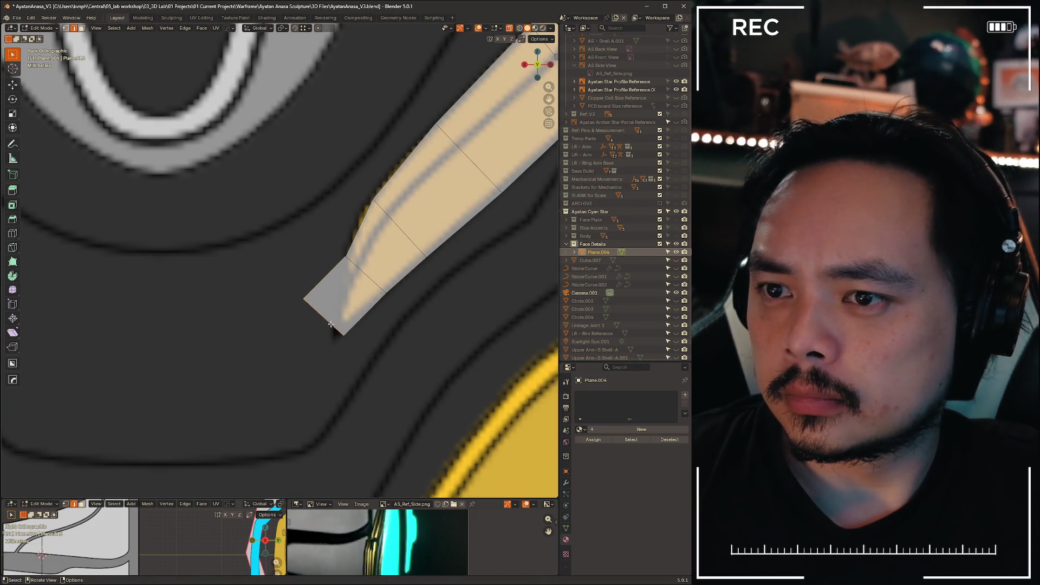
key(g)
key(Escape)
drag(325, 328, 269, 270)
key(g)
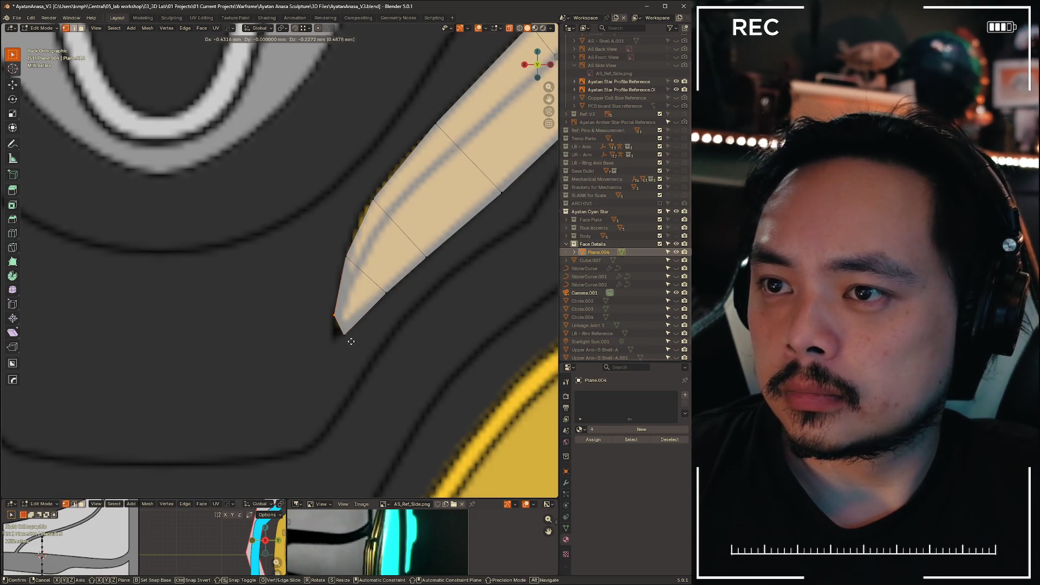
click(352, 341)
scroll(352, 342, down, 8)
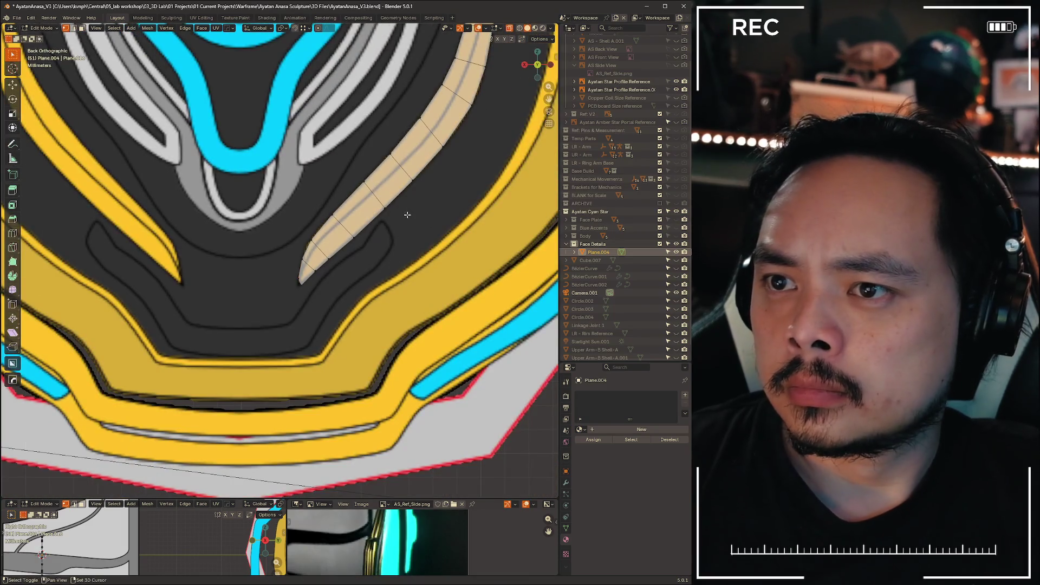
- Insert a lengthwise Ctrl+R loop cut down the centre of Plane.004
scroll(359, 342, up, 4)
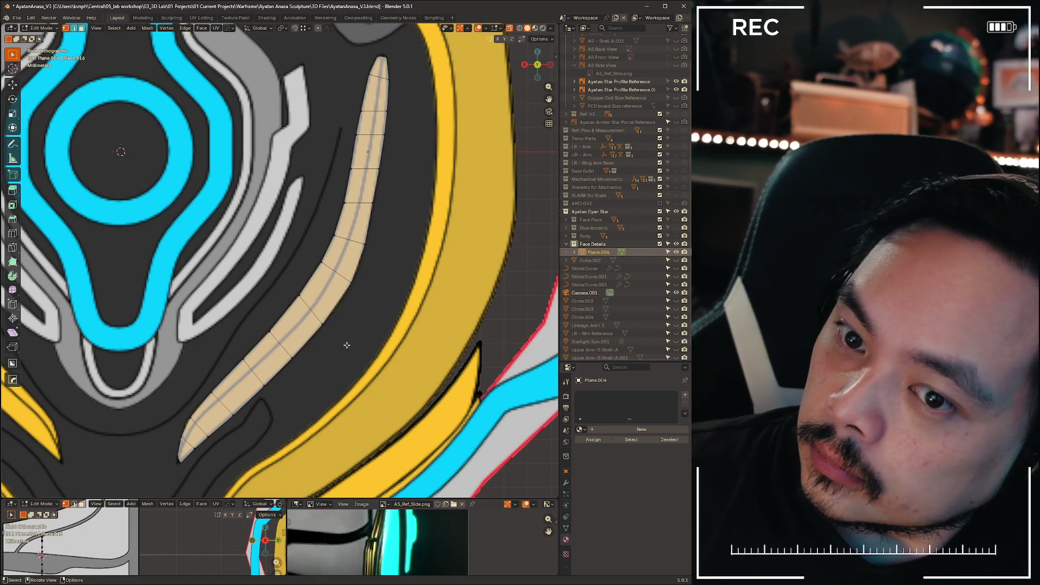
key(ctrl+r)
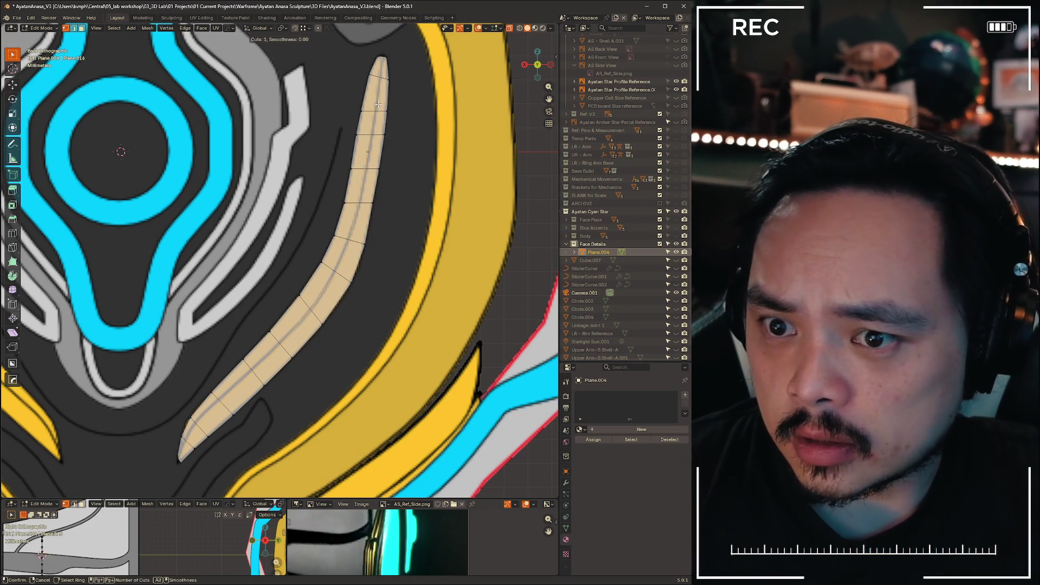
key(Escape)
key(ctrl+r)
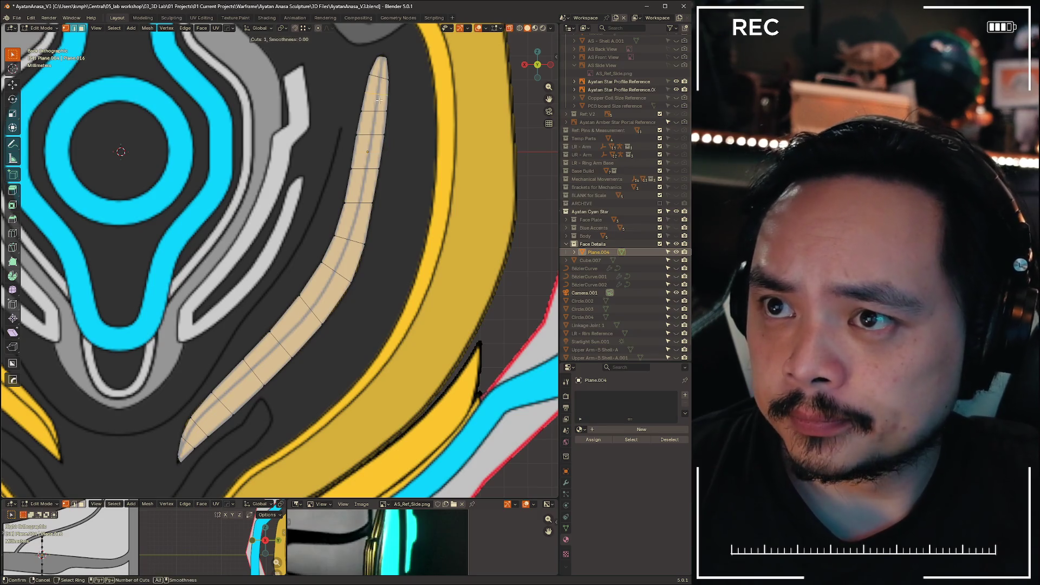
click(374, 116)
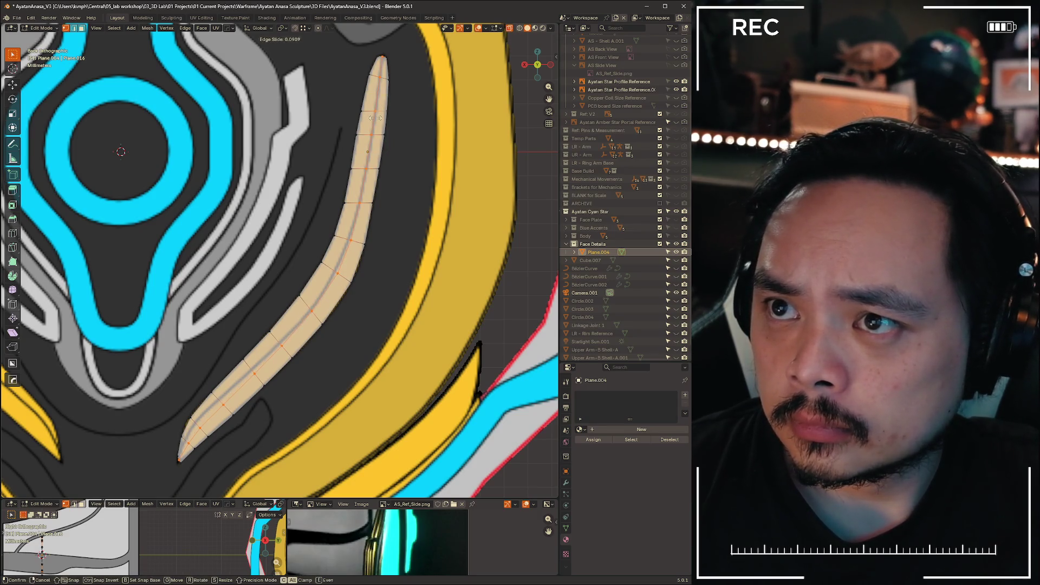
- Confirm the new loop and vertex-slide its first middle vertex onto the grey groove
click(376, 118)
right_click(375, 136)
key(Escape)
scroll(492, 123, up, 4)
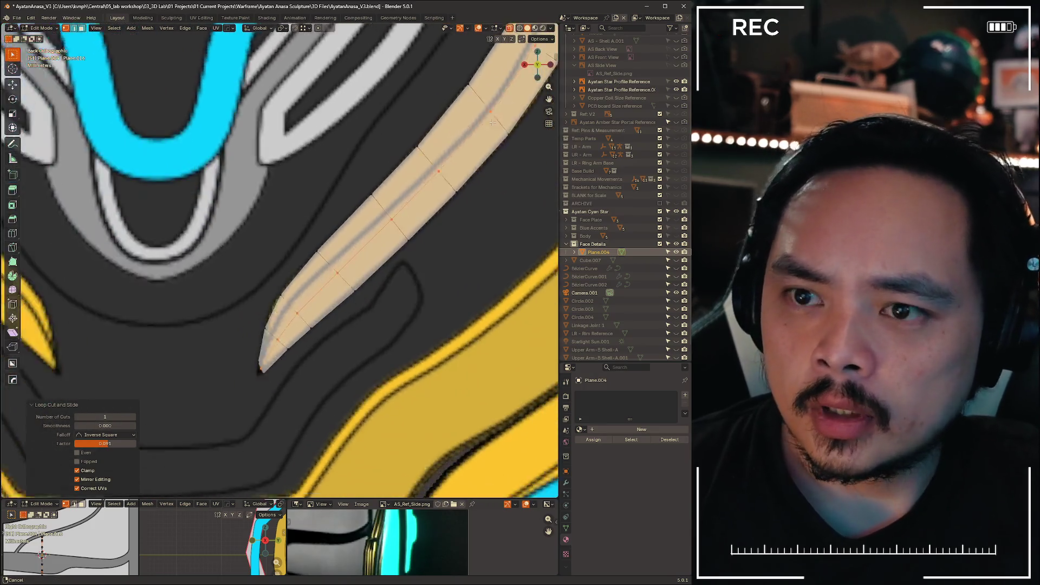
shift+middle_drag(493, 123, 376, 176)
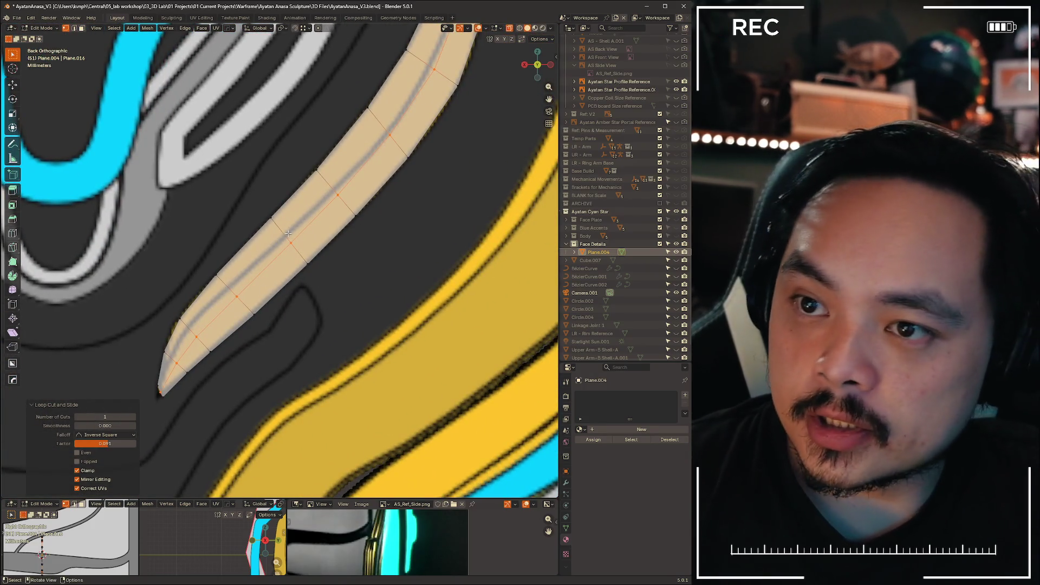
click(289, 234)
scroll(371, 285, up, 1)
key(shift+v)
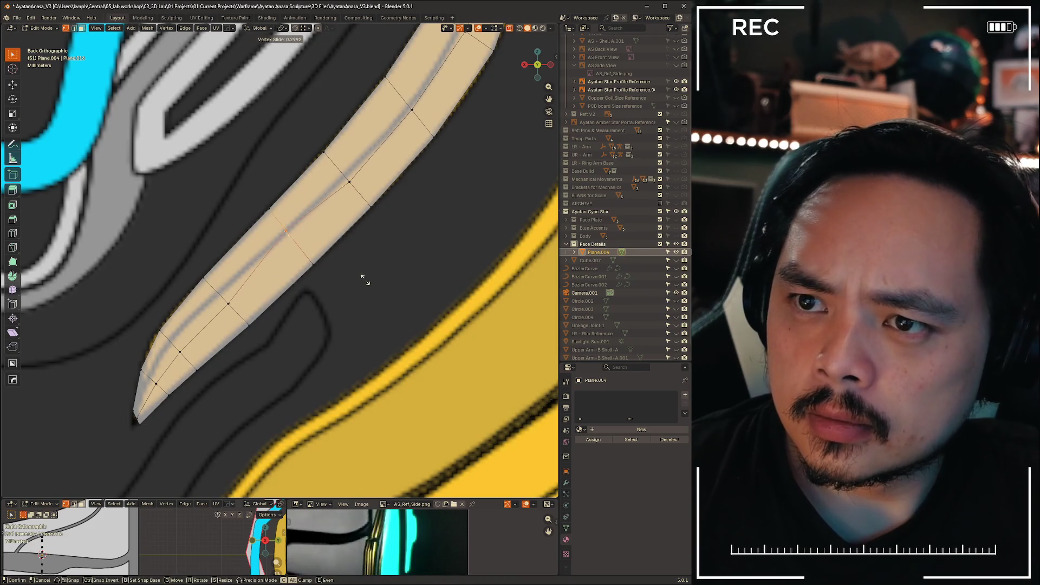
click(359, 258)
- Slide the next two middle-loop vertices up the strip onto the groove
click(432, 224)
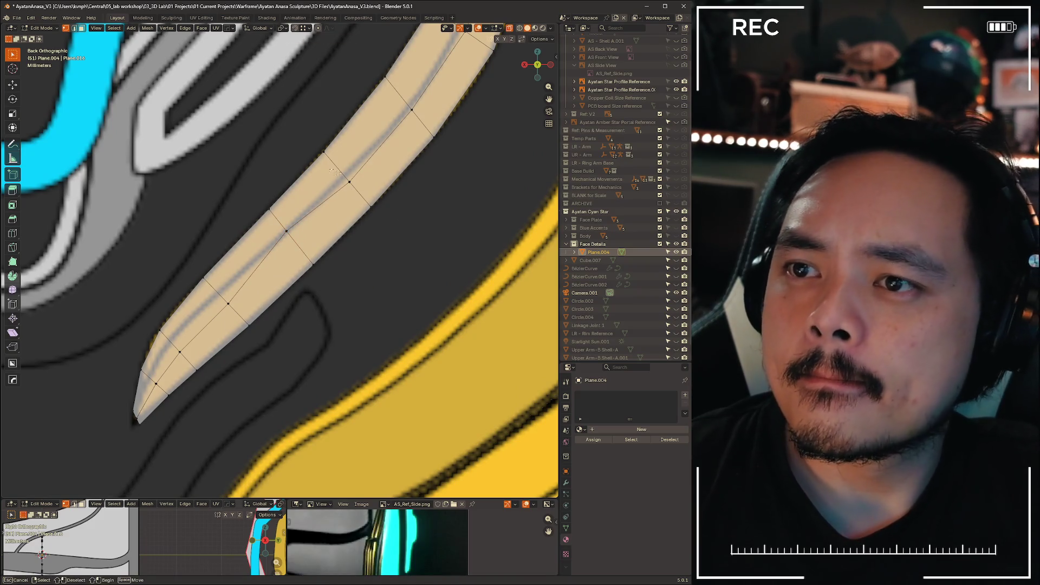
drag(337, 172, 360, 189)
key(shift+v)
click(422, 228)
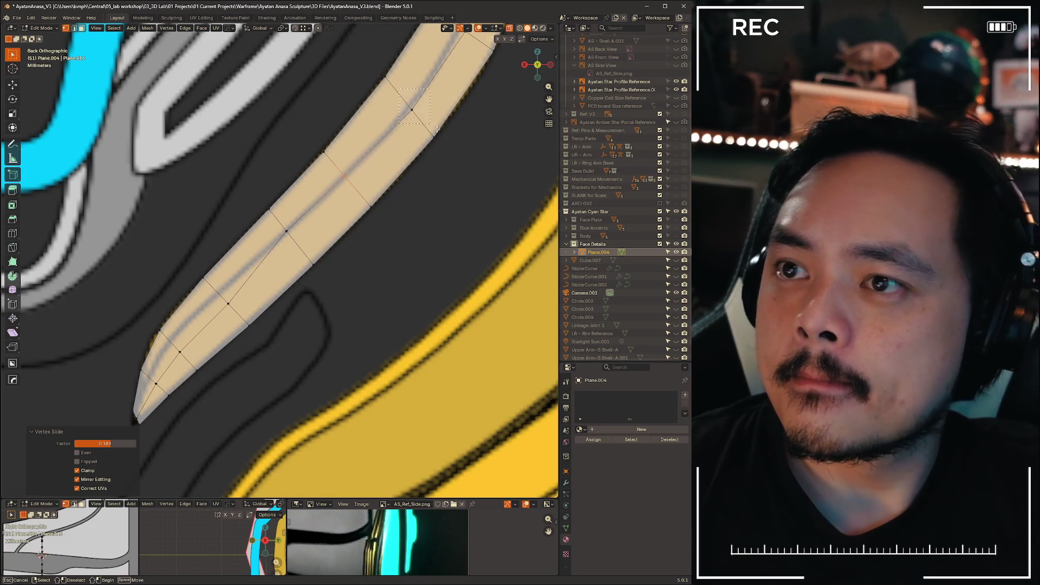
drag(437, 129, 437, 129)
key(shift+v)
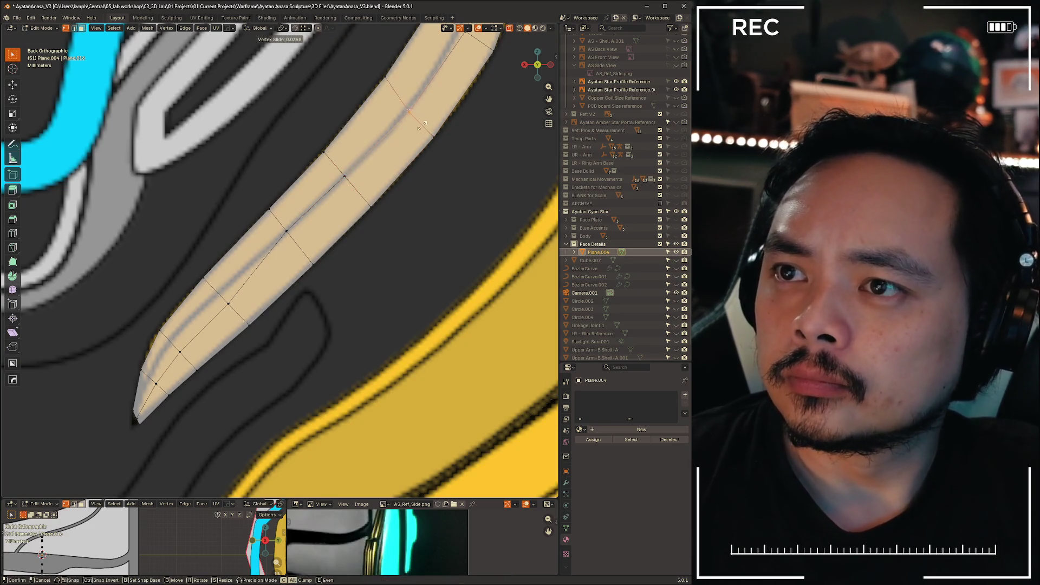
click(425, 118)
- Slide another upper middle-loop vertex onto the groove, then bring the strip's tip into view
shift+middle_drag(463, 50, 386, 159)
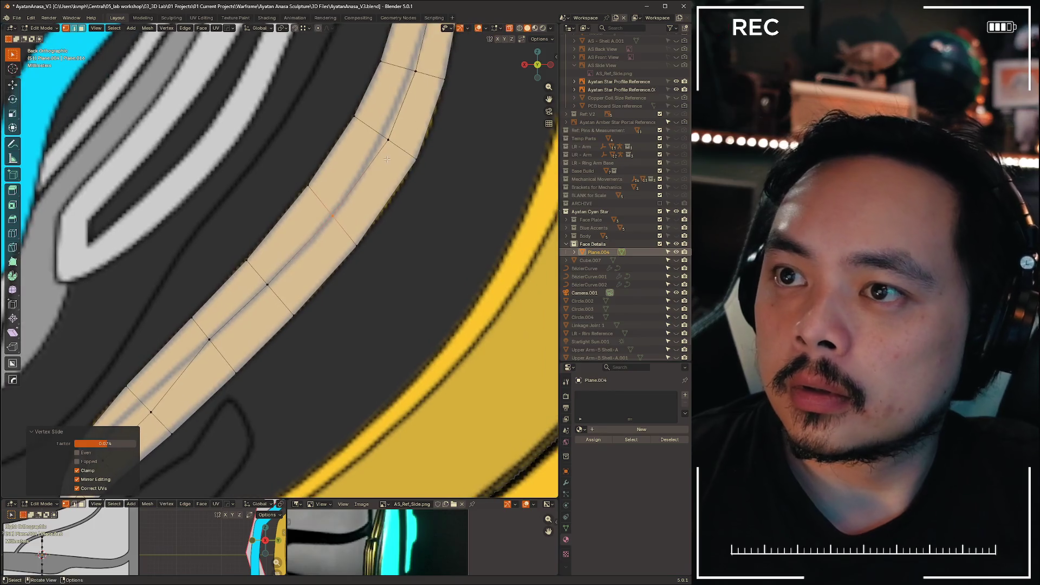
drag(413, 149, 412, 149)
key(shift+v)
click(404, 141)
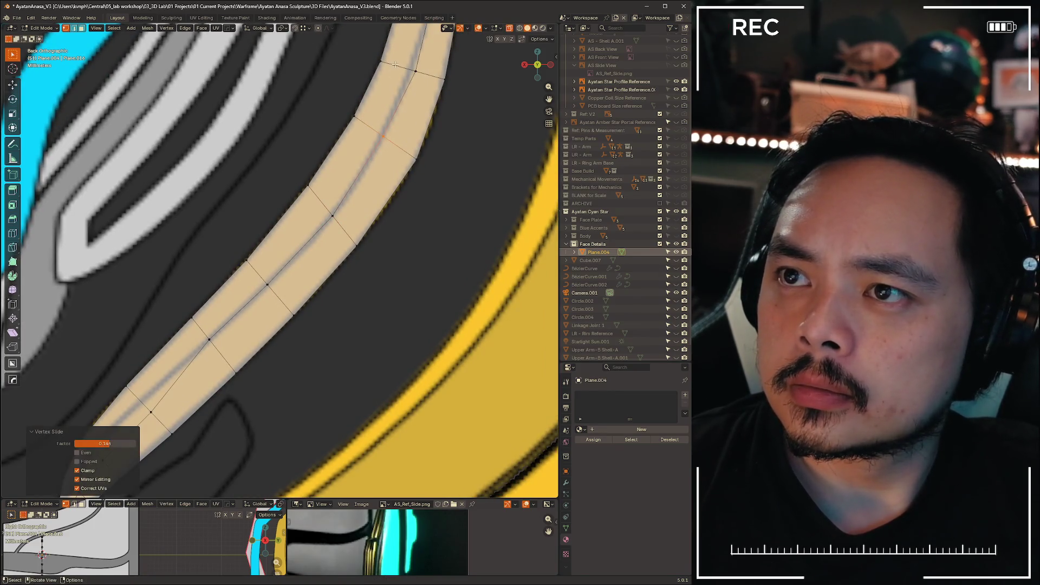
mouse_move(389, 149)
shift+middle_down()
mouse_move(360, 299)
mouse_move(346, 314)
shift+middle_up()
scroll(346, 314, up, 2)
mouse_move(285, 447)
mouse_down()
mouse_move(398, 356)
mouse_move(287, 445)
mouse_up()
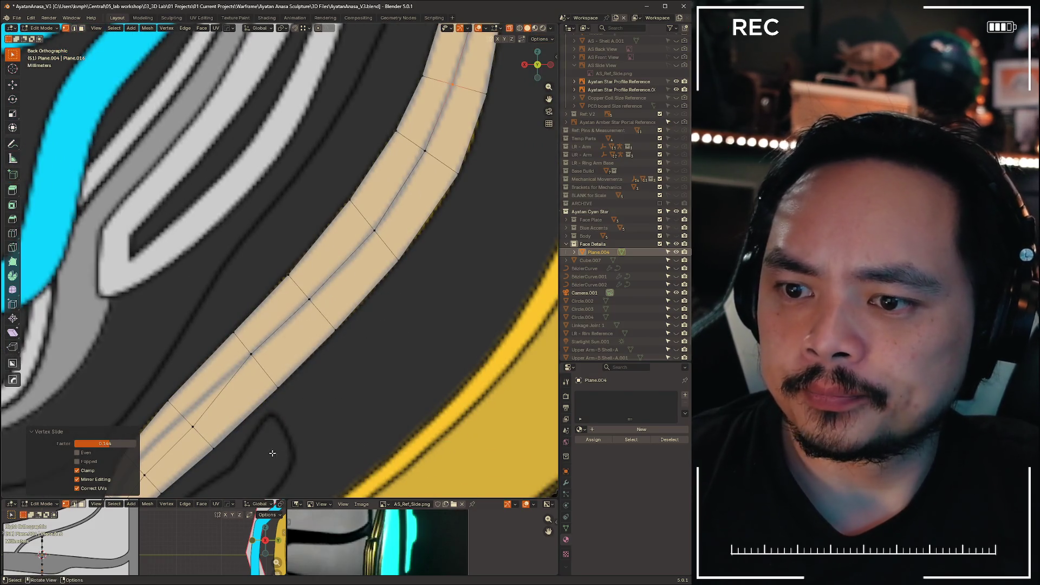
shift+middle_drag(287, 445, 455, 255)
shift+middle_drag(409, 220, 423, 268)
scroll(423, 268, up, 2)
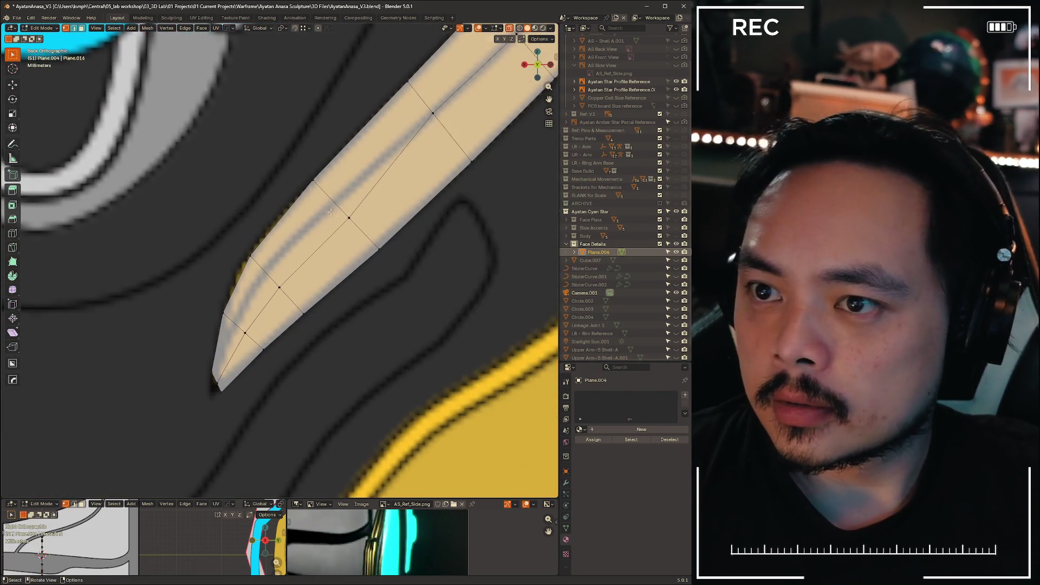
- Vertex-slide the two middle vertices near the tip onto the reference groove
click(334, 204)
key(shift+v)
click(348, 215)
click(280, 287)
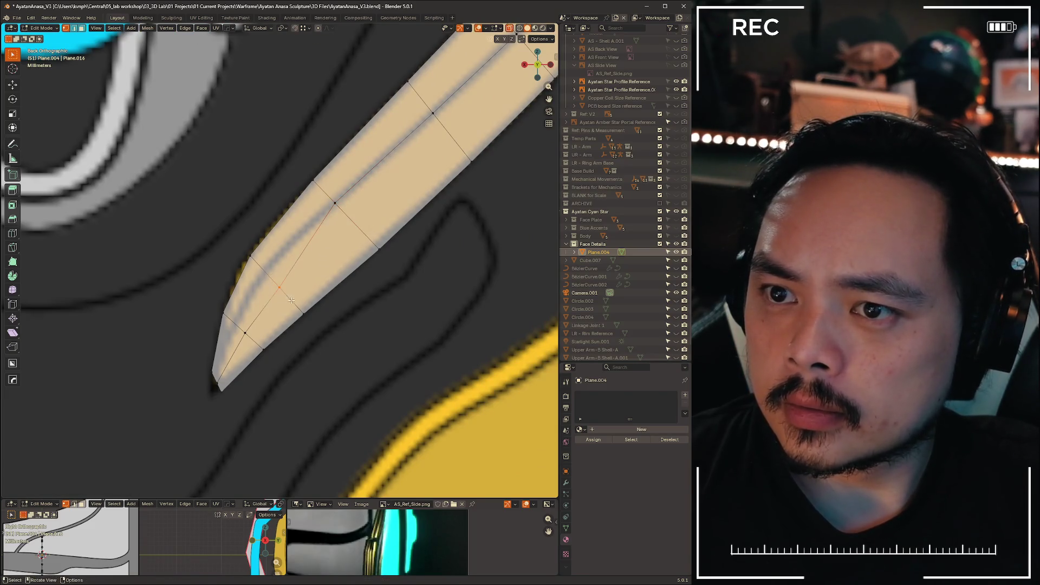
key(shift+v)
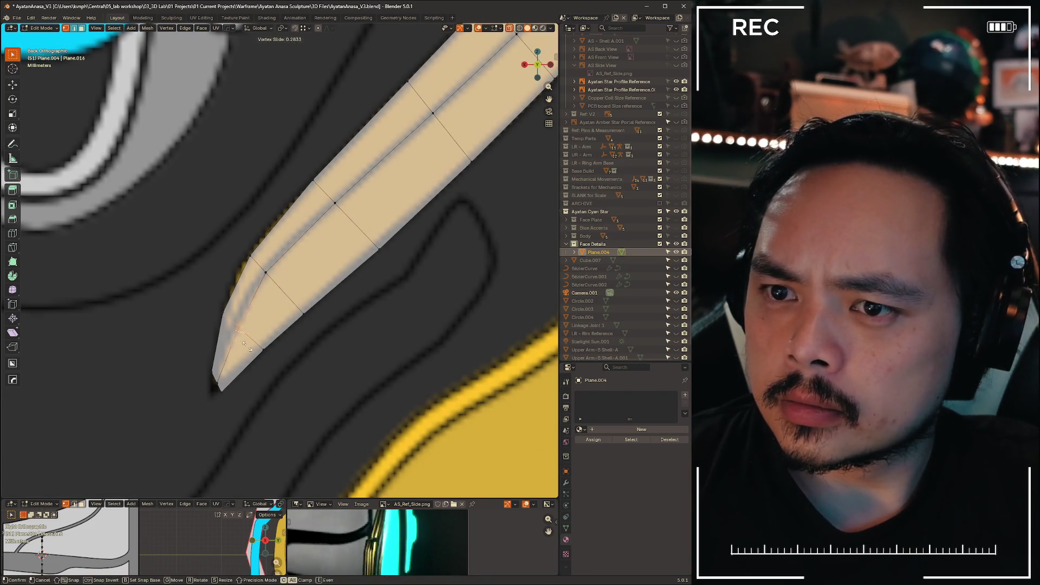
click(245, 345)
- Reposition the strip's tip point to follow the reference stripe's end
mouse_move(245, 347)
shift+middle_down()
mouse_move(320, 352)
mouse_move(331, 329)
shift+middle_up()
key(g)
click(336, 317)
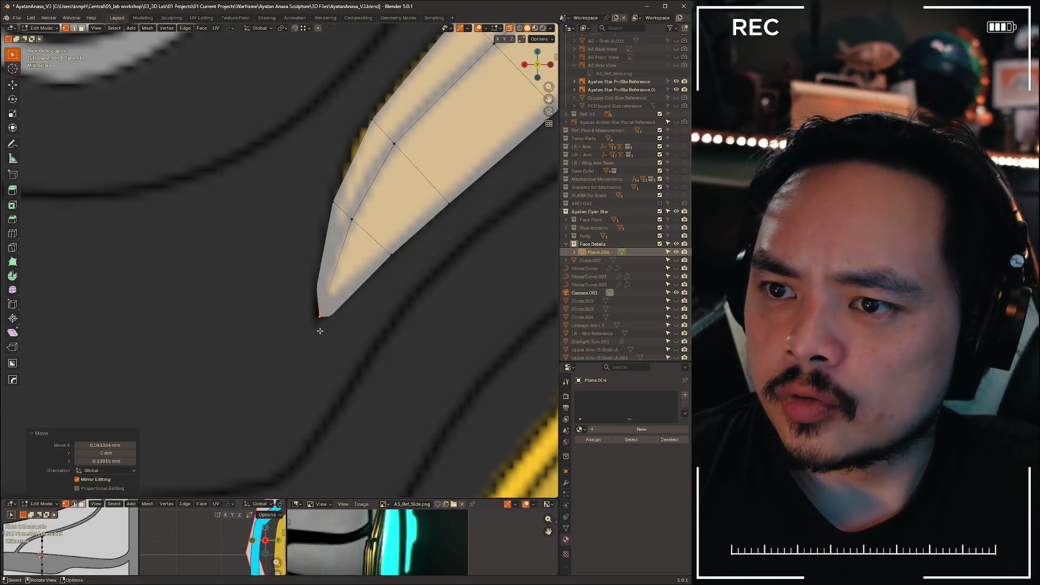
drag(337, 317, 318, 313)
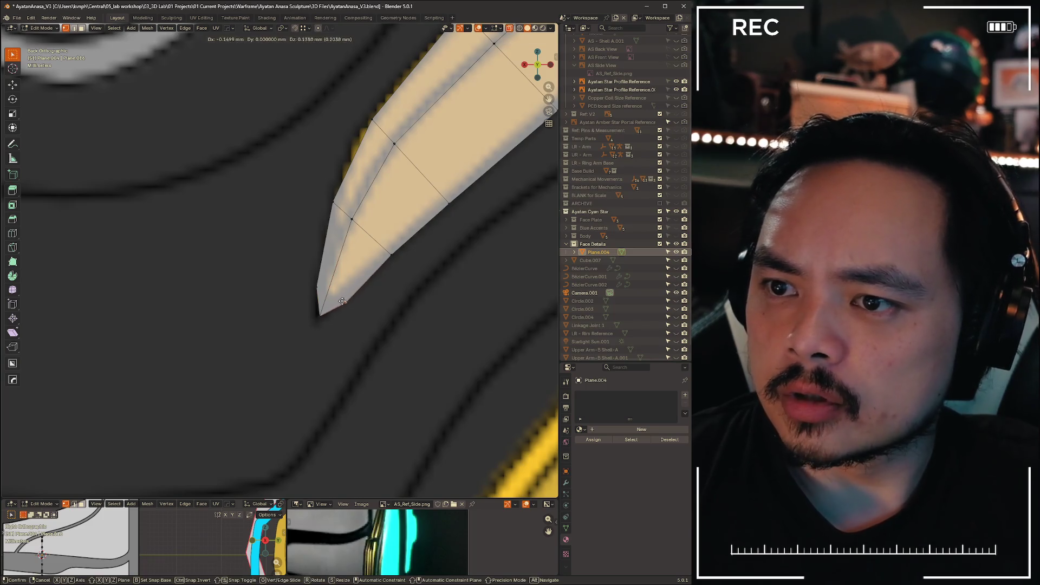
key(g)
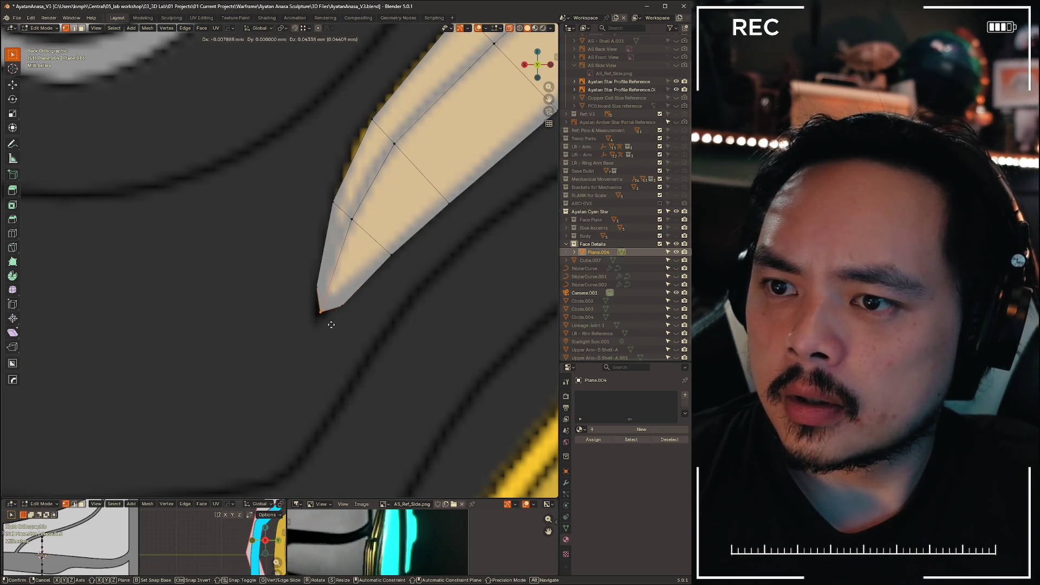
click(339, 279)
- Adjust a cross edge and the top-left boundary vertex and edge to the stripe outline
mouse_move(390, 241)
shift+middle_down()
mouse_move(358, 301)
mouse_move(385, 313)
shift+middle_up()
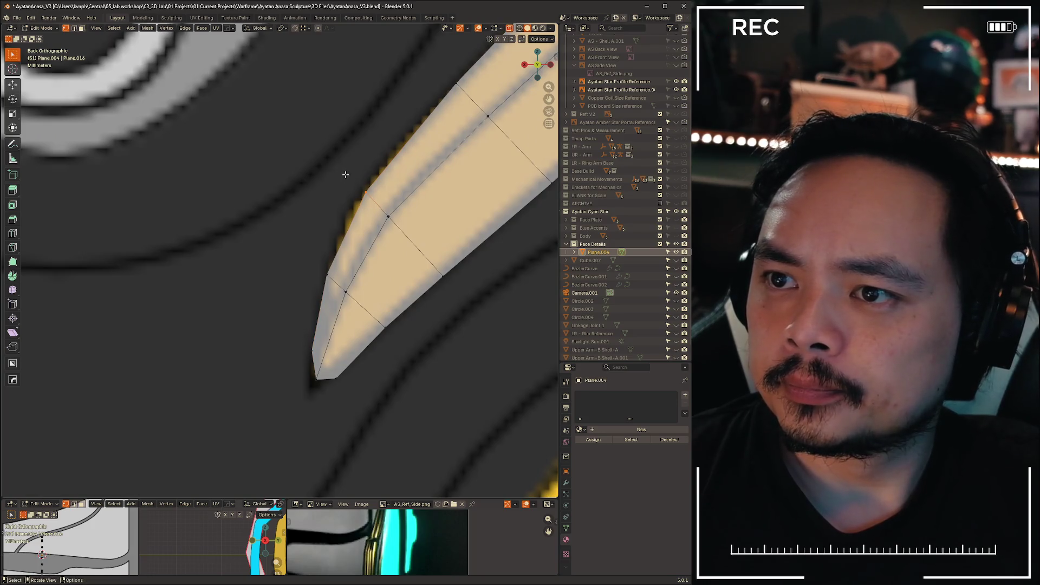
ctrl+click(466, 279)
key(g)
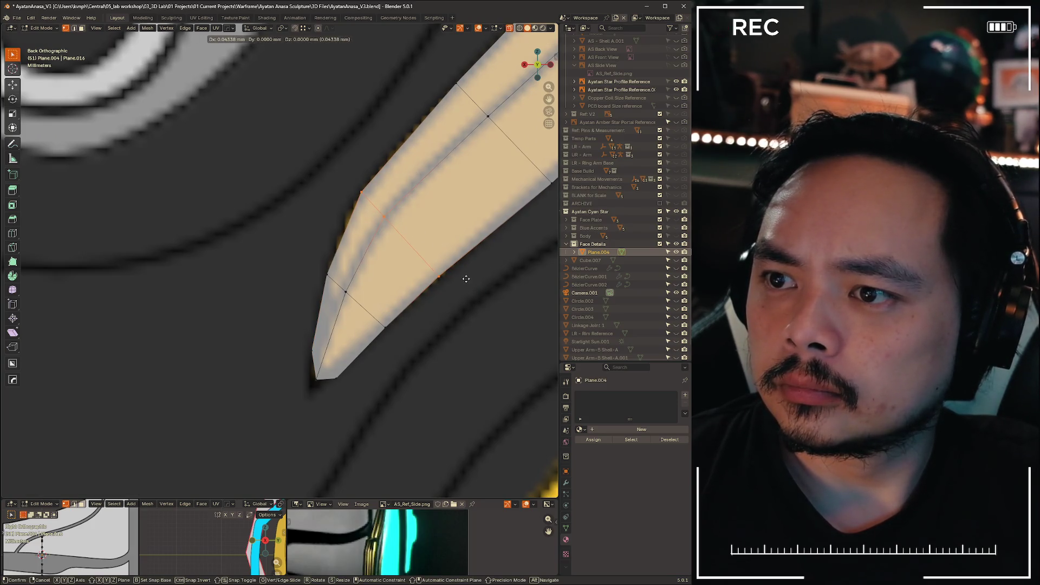
click(465, 279)
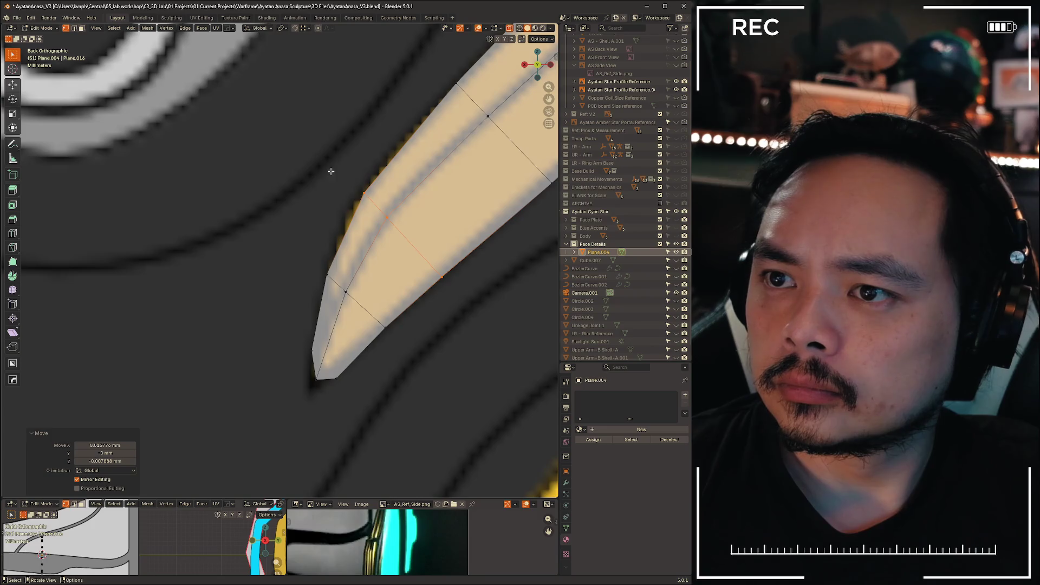
click(396, 237)
click(360, 193)
key(g)
click(371, 201)
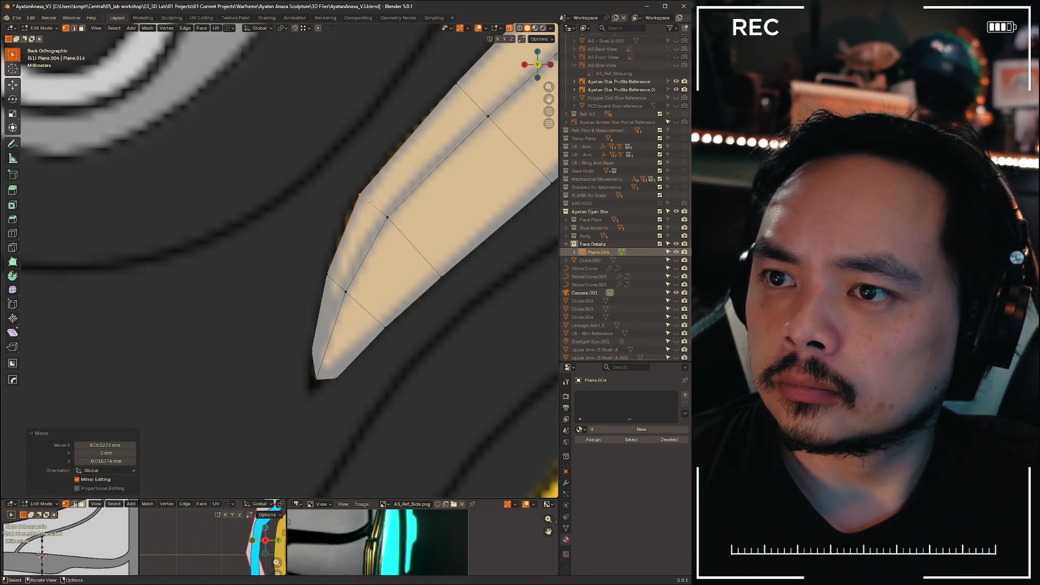
click(372, 203)
key(g)
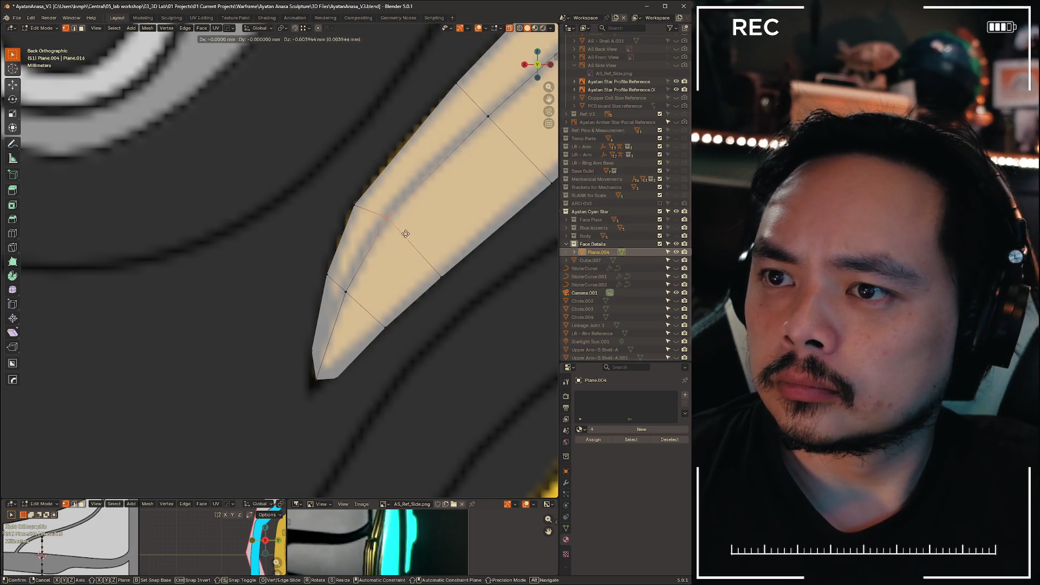
click(405, 239)
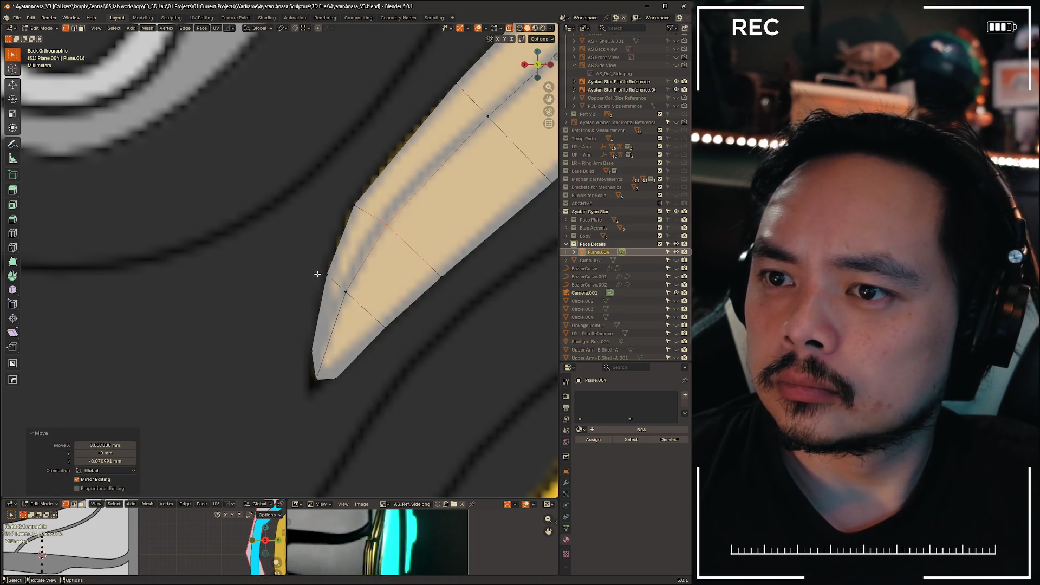
- Box-select the strip's left boundary vertices and shift them onto the reference outline
click(345, 291)
key(g)
click(372, 300)
click(327, 275)
key(g)
click(338, 288)
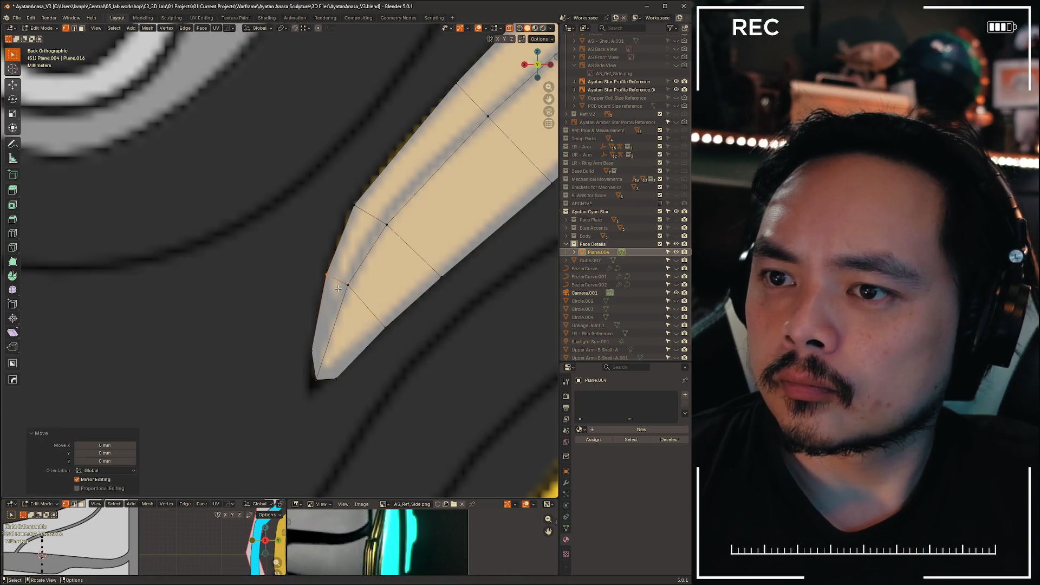
scroll(295, 190, up, 3)
key(b)
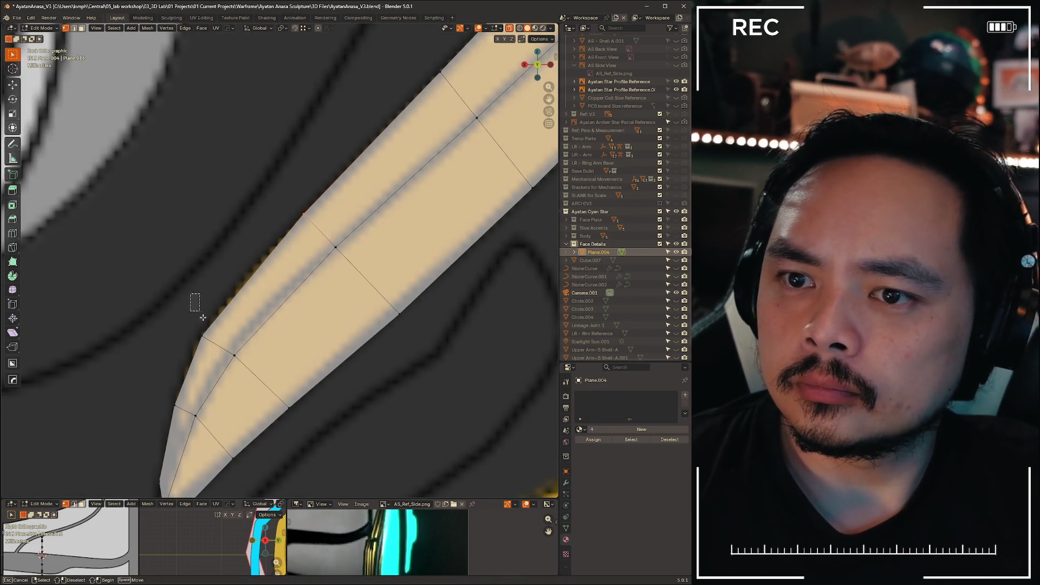
drag(176, 403, 296, 222)
key(g)
click(326, 216)
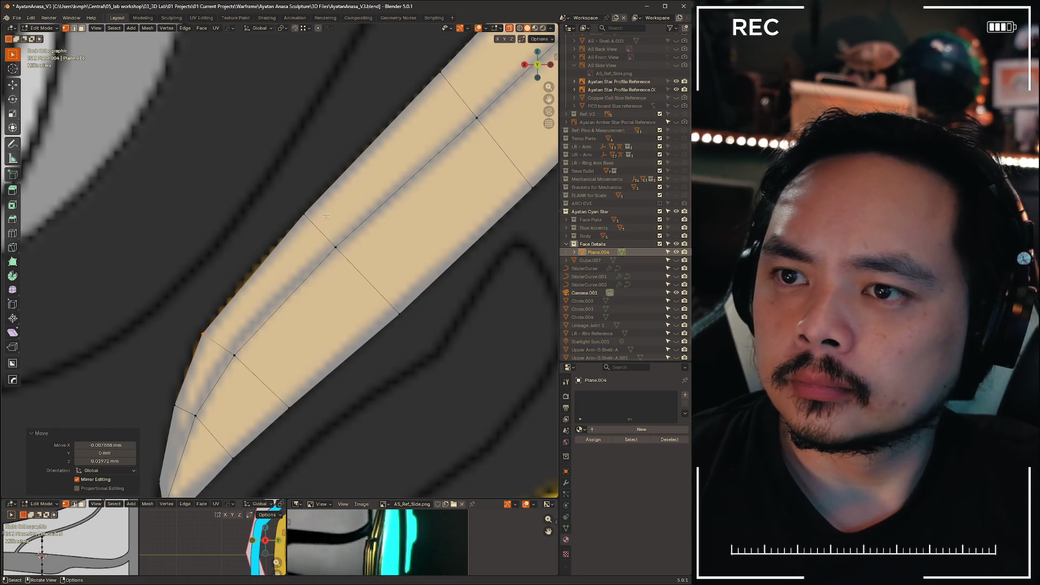
- Switch to edge select mode and pick a cross edge across the strip
key(2)
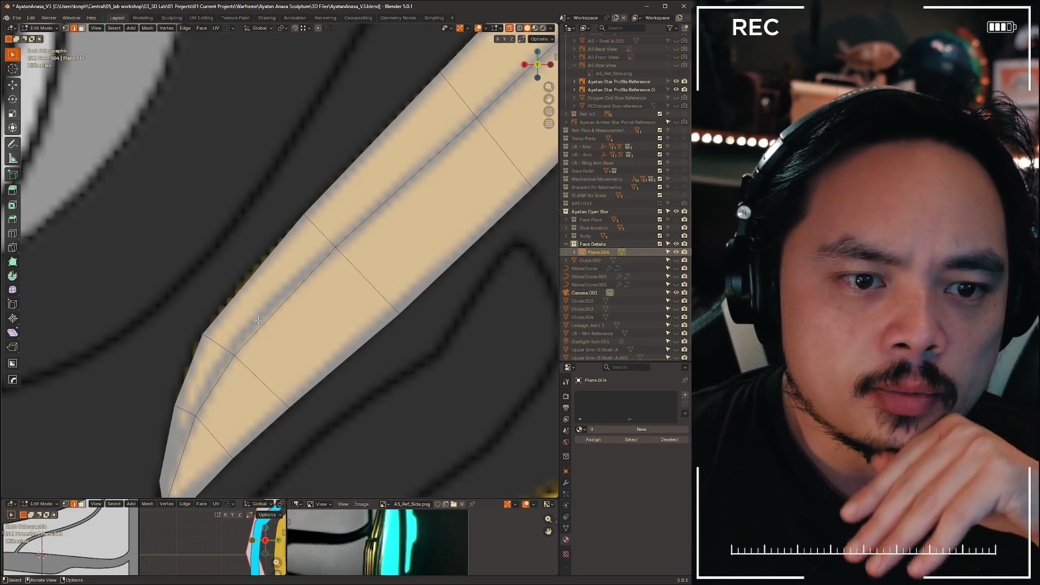
scroll(318, 261, down, 3)
scroll(318, 260, up, 3)
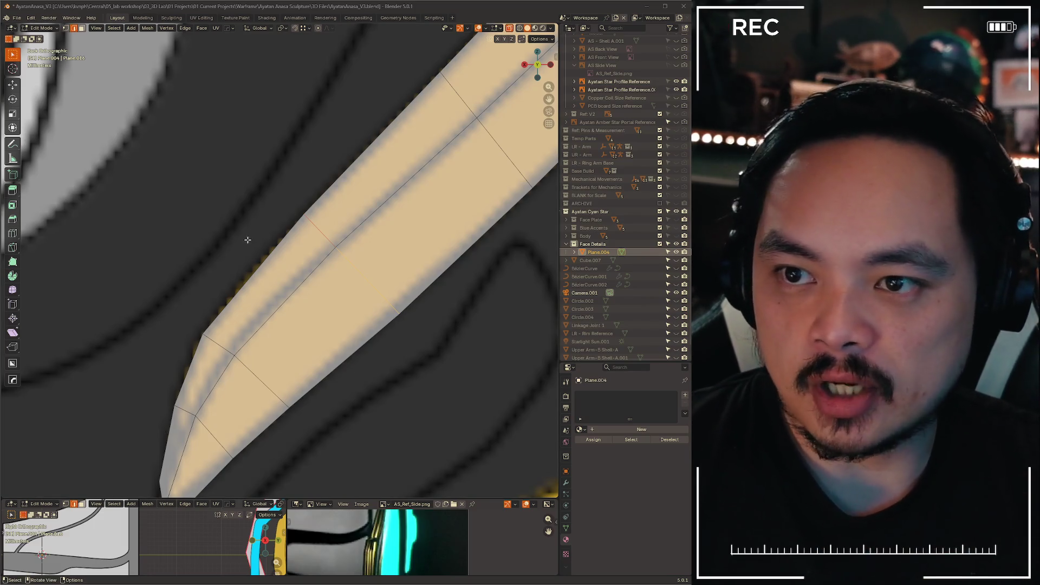
click(308, 219)
- Slide the new cross edge down the strip, widen it slightly, and nudge it vertically
key(g)
key(g)
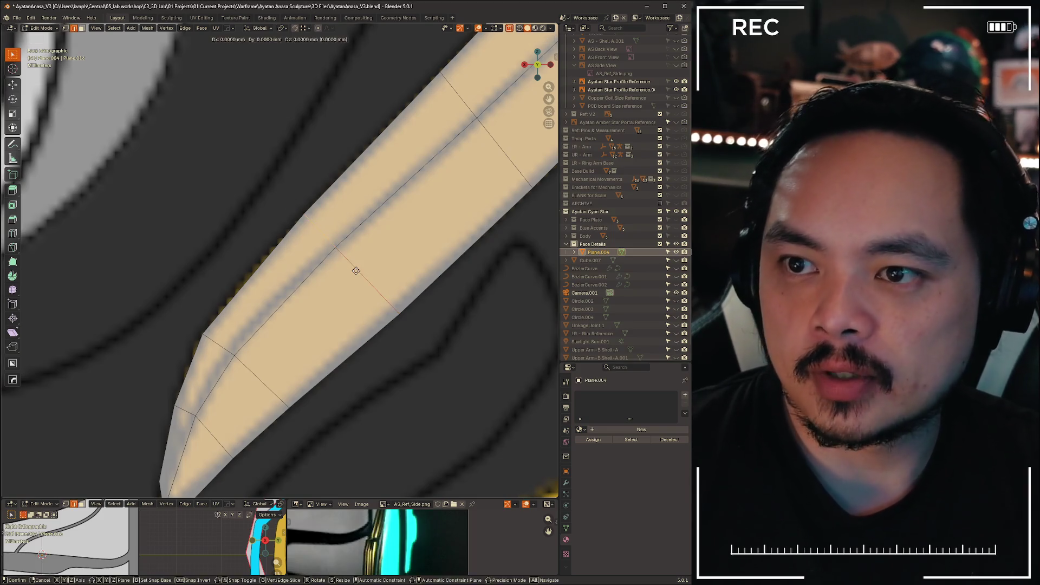
click(325, 295)
key(s)
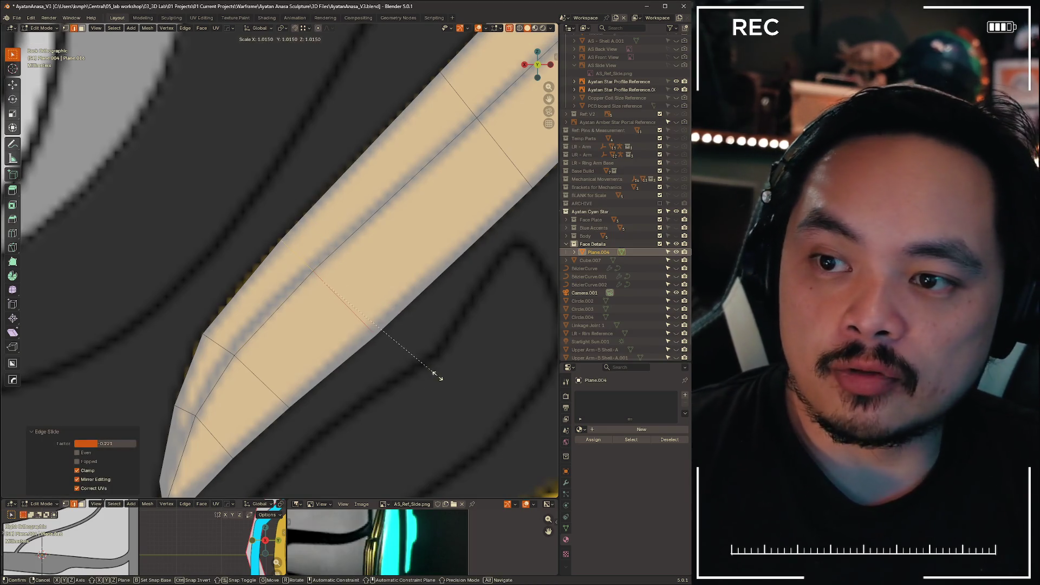
click(437, 376)
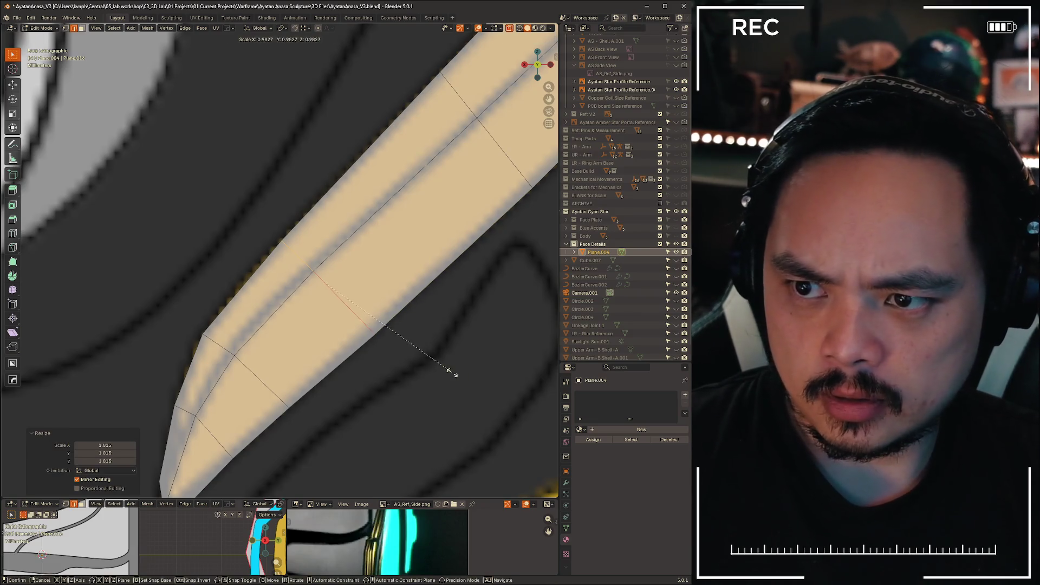
key(g)
key(x)
key(z)
click(452, 371)
- Slide another cross edge further along the strip to follow the stripe
shift+middle_drag(452, 371, 214, 416)
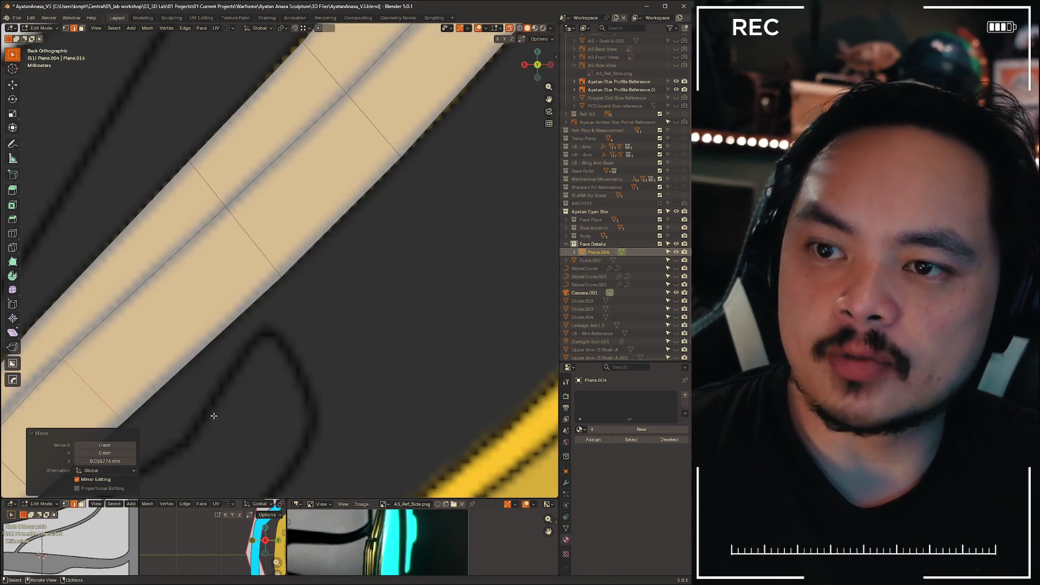
scroll(371, 282, down, 5)
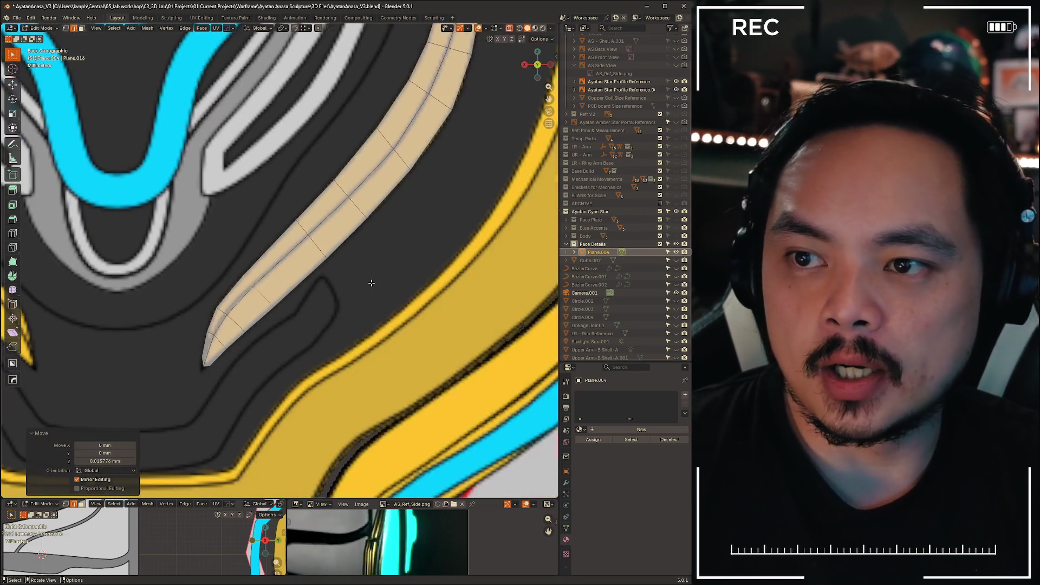
click(301, 227)
key(g)
key(g)
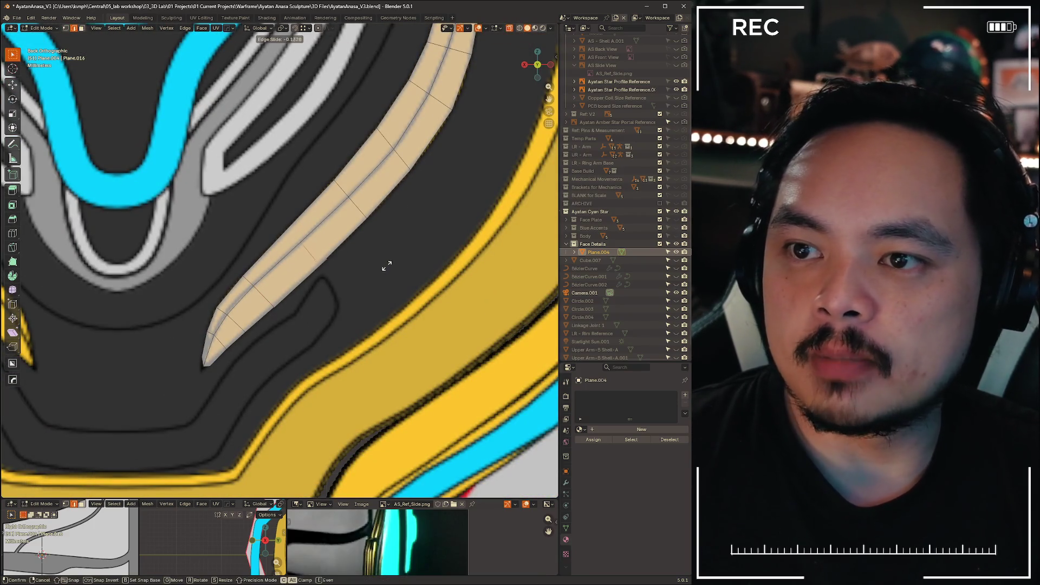
click(389, 266)
scroll(239, 233, up, 6)
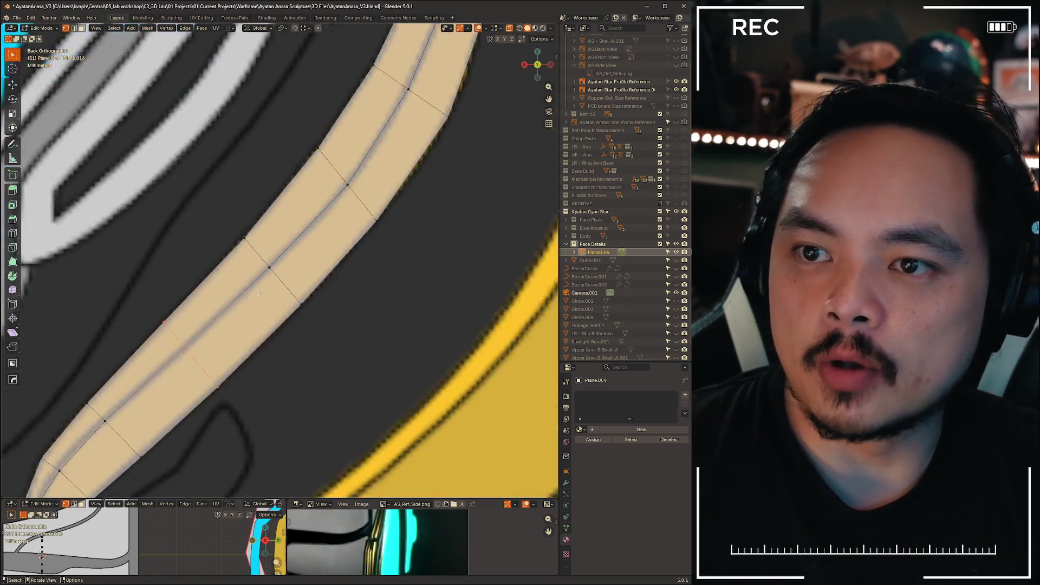
- Move two strip-edge vertices onto the reference stripe's outline
drag(198, 220, 257, 260)
key(g)
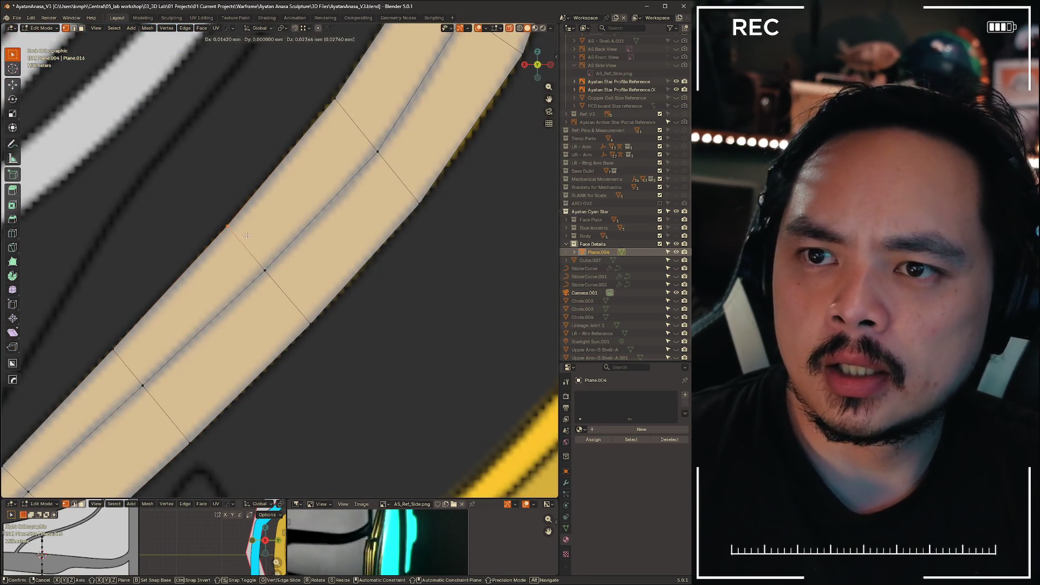
click(247, 236)
drag(290, 301, 336, 351)
key(g)
click(344, 323)
scroll(242, 366, down, 2)
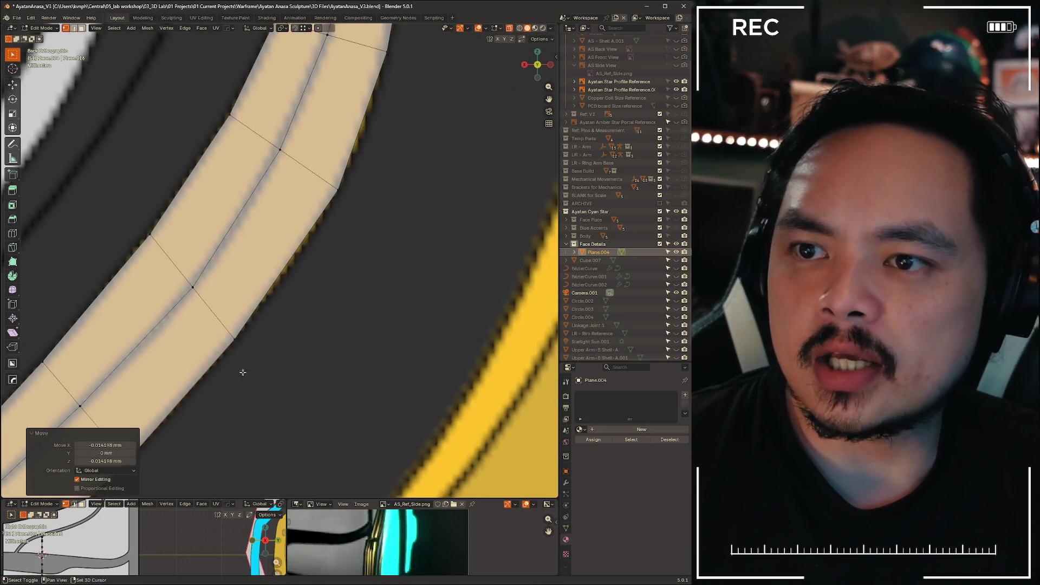
scroll(362, 295, up, 2)
- Nudge two more outer-edge vertices further along the strip onto the reference
shift+middle_drag(362, 295, 396, 301)
drag(271, 164, 243, 139)
key(g)
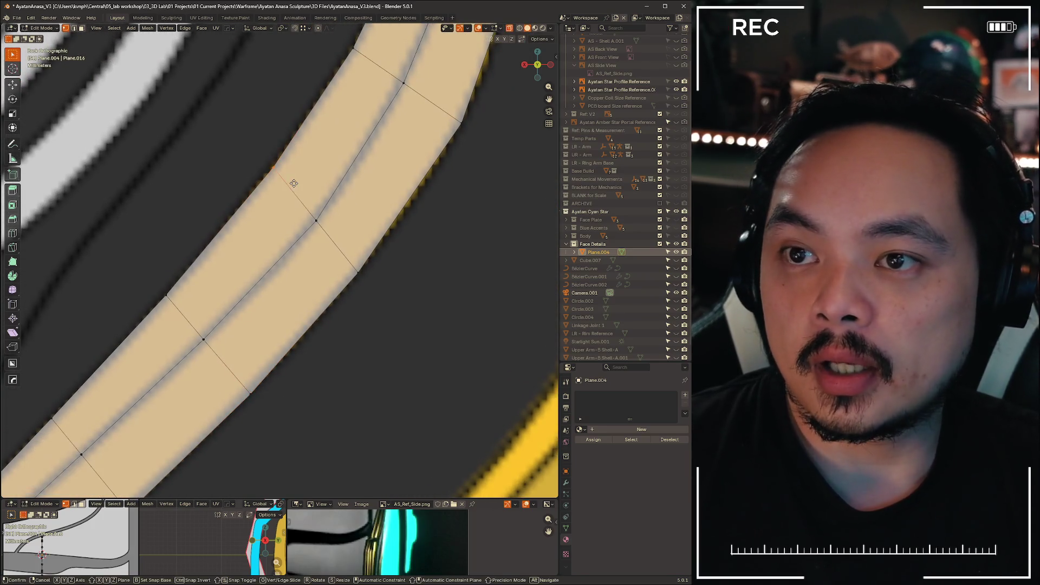
click(291, 186)
drag(293, 190, 342, 254)
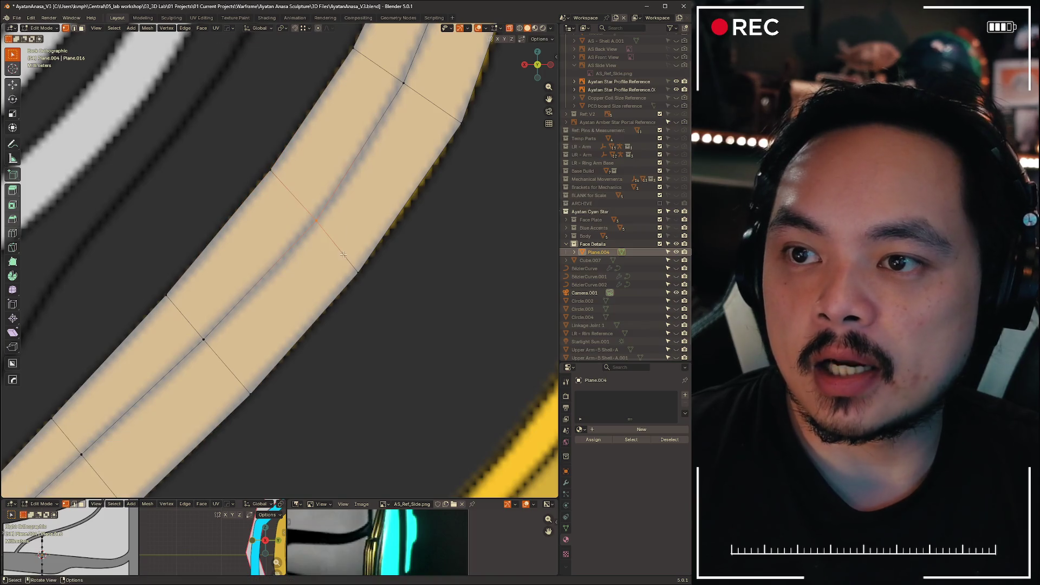
key(g)
click(381, 289)
scroll(483, 170, down, 5)
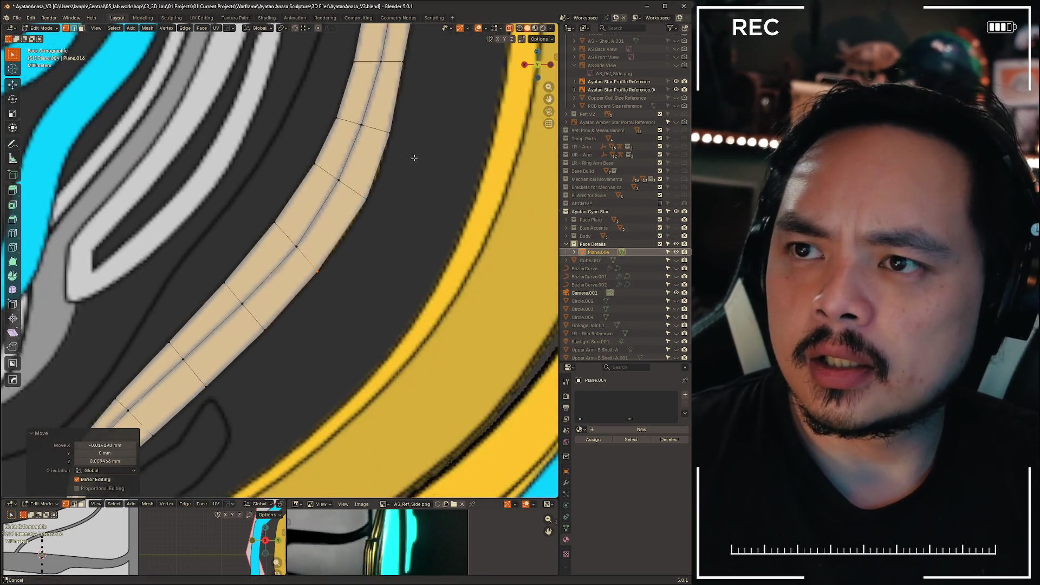
- Zoom to the strip's tip and shift the tip vertex slightly
shift+middle_drag(386, 147, 325, 292)
scroll(329, 367, up, 4)
scroll(347, 205, up, 6)
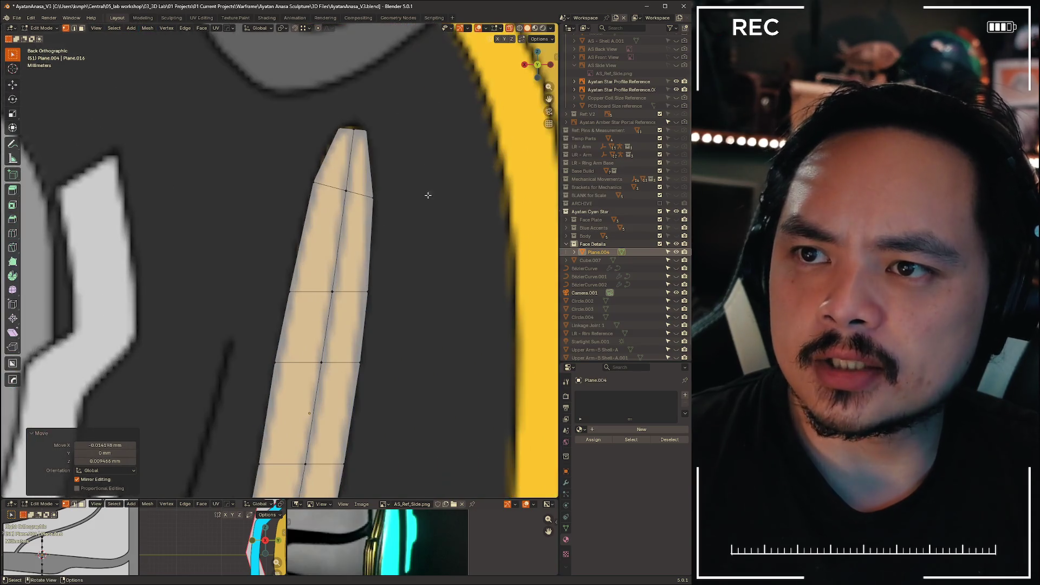
key(g)
click(313, 127)
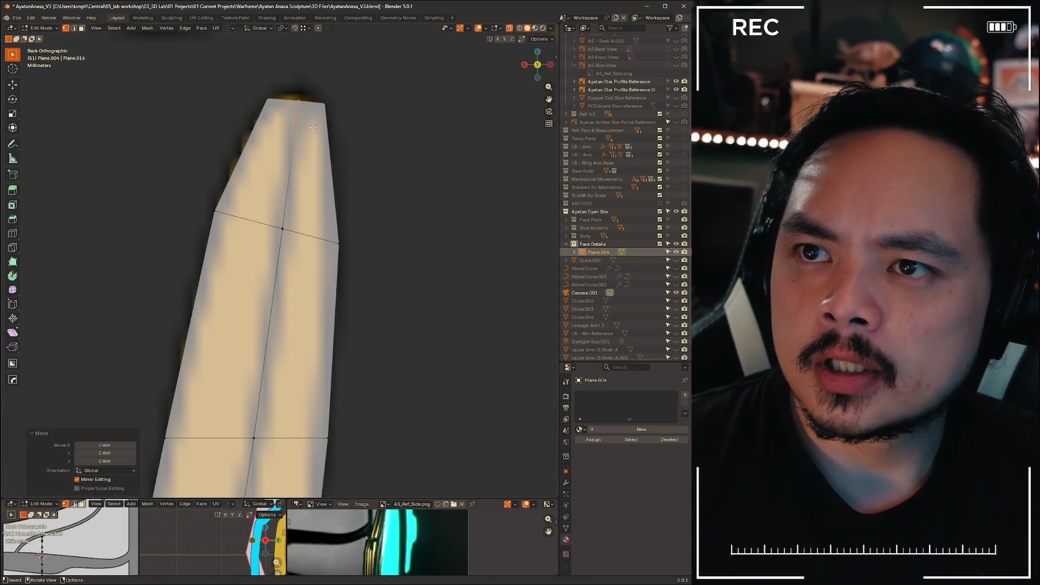
key(g)
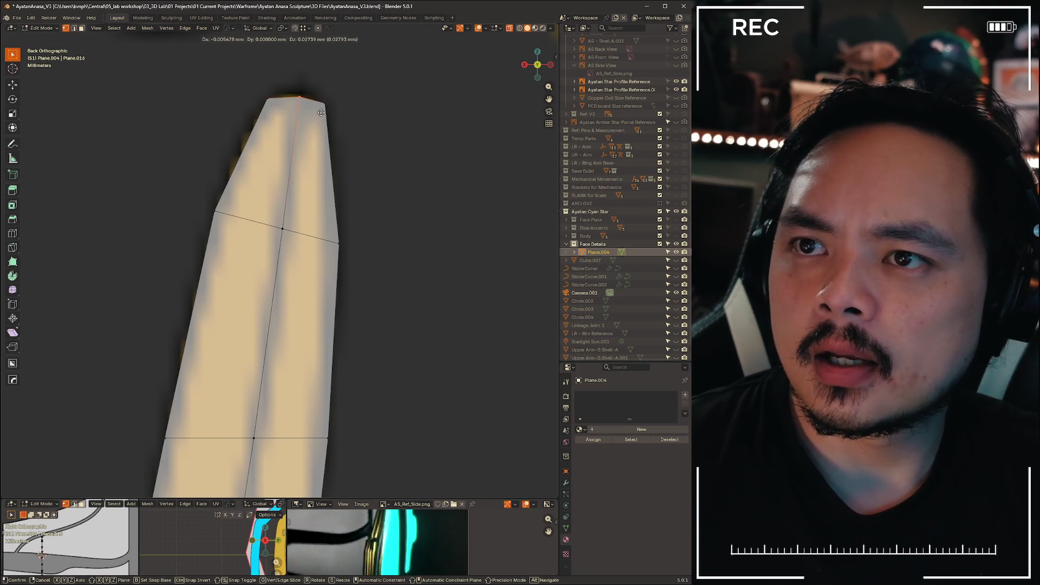
click(255, 92)
- Box-select the tip's top-left corner vertex and pull it inward to sharpen the point
key(b)
drag(255, 93, 274, 114)
key(g)
click(325, 108)
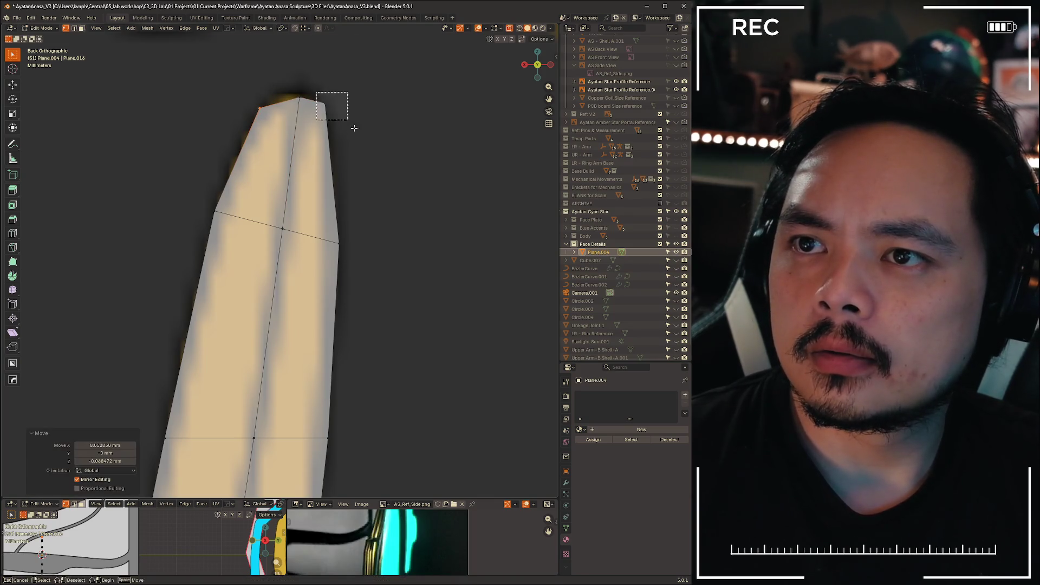
key(g)
click(353, 144)
scroll(410, 243, down, 2)
- Deselect everything and enlarge the lower editors showing the reference artwork
click(401, 336)
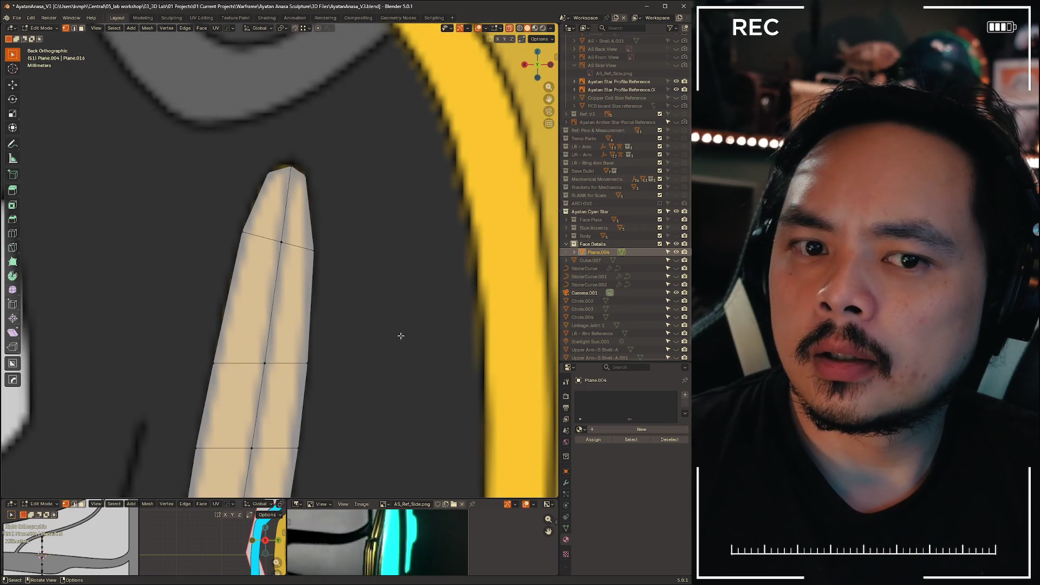
scroll(286, 228, down, 3)
mouse_move(286, 228)
shift+middle_down()
mouse_move(315, 279)
mouse_move(283, 337)
shift+middle_up()
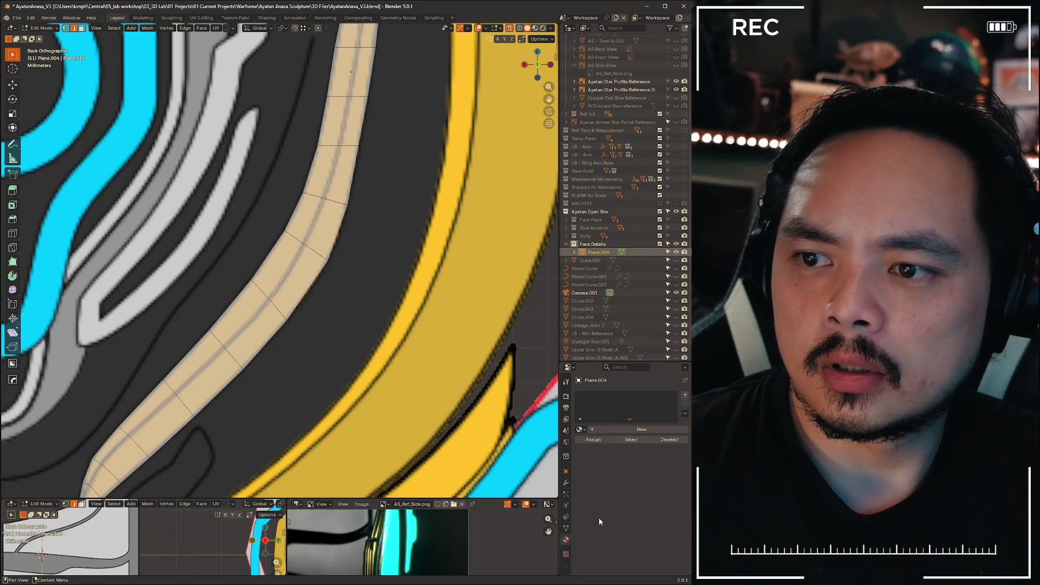
mouse_move(449, 499)
mouse_down()
mouse_move(352, 274)
mouse_move(303, 269)
mouse_up()
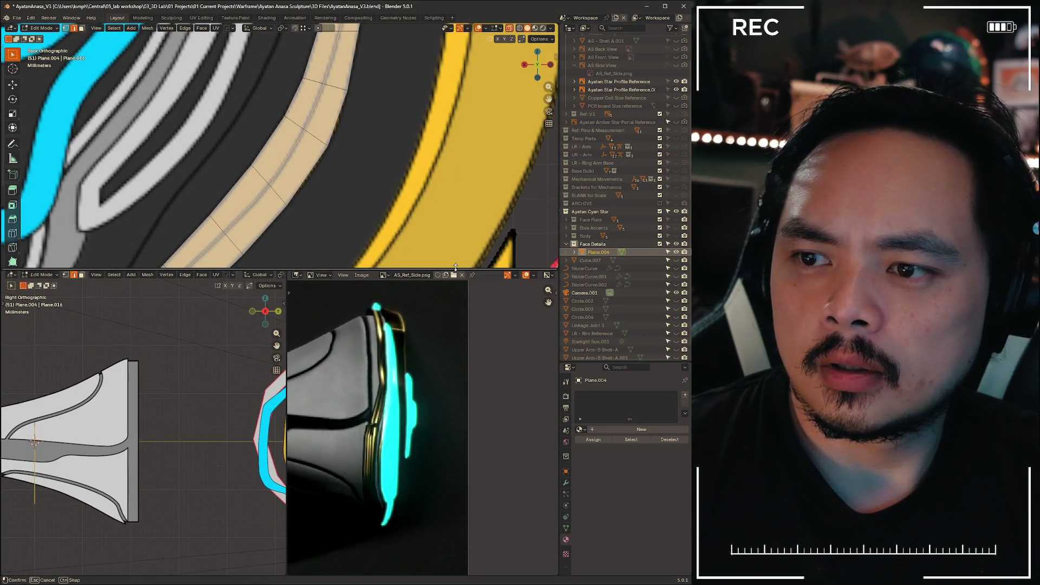
- Show the Warframe0009.jpg photo as the Image Editor reference
click(298, 276)
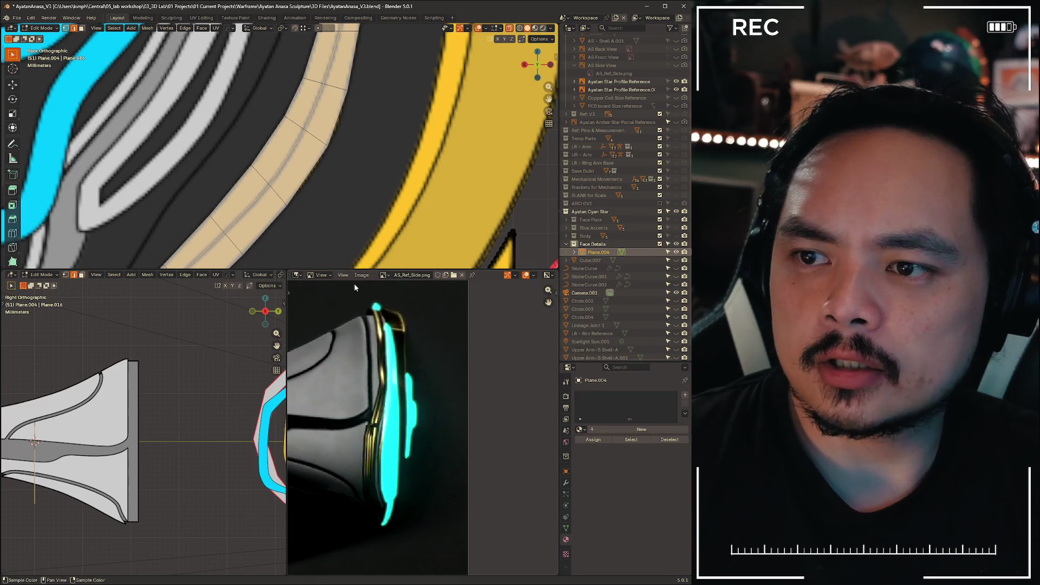
click(384, 275)
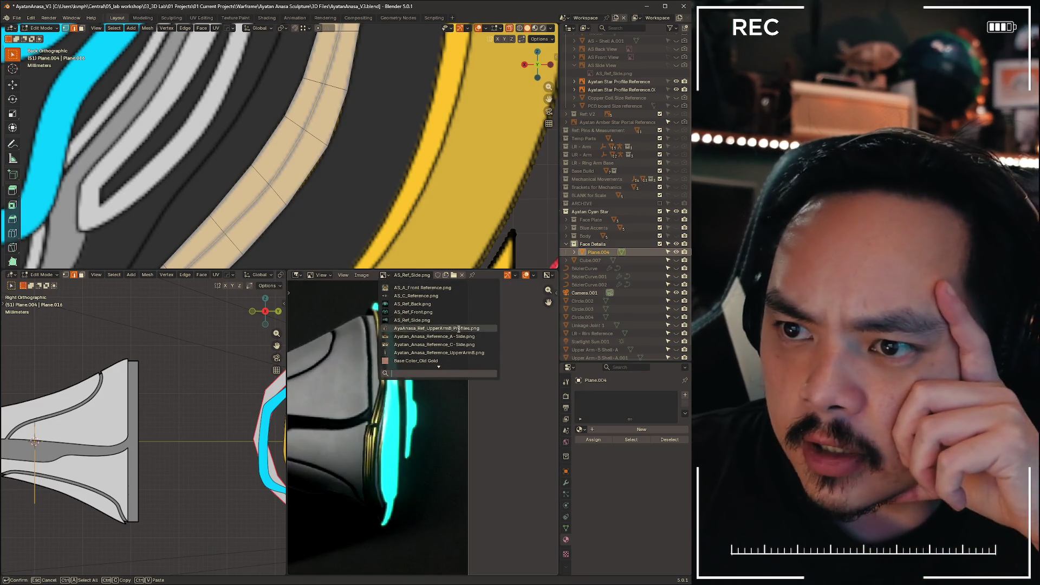
scroll(448, 337, down, 10)
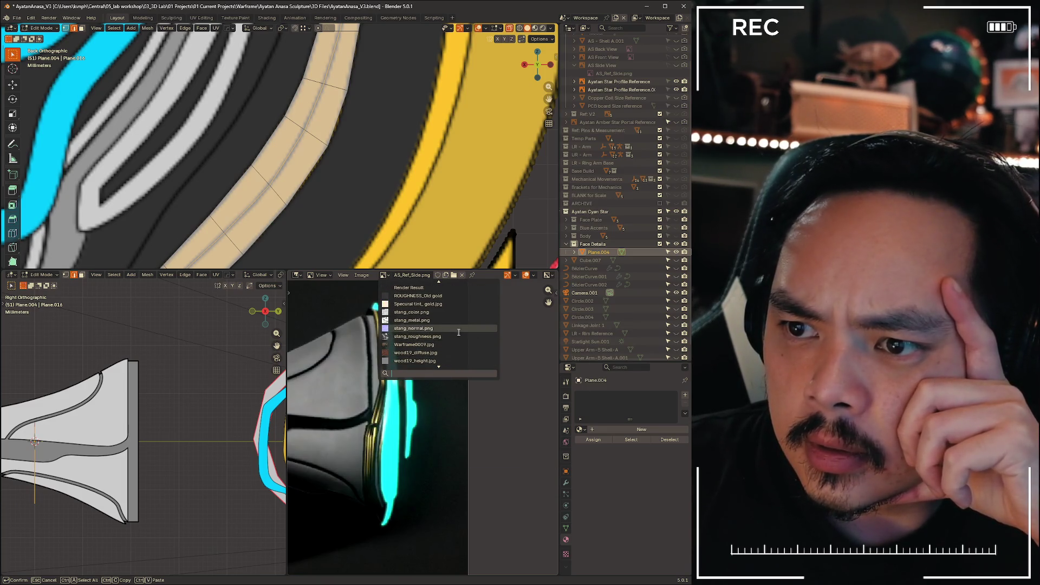
scroll(449, 341, down, 1)
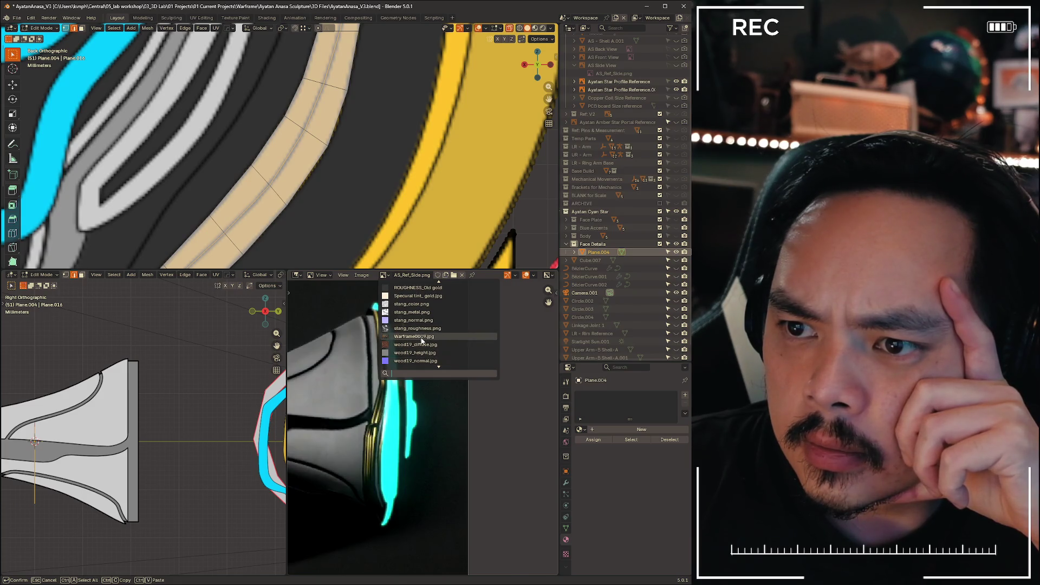
click(458, 337)
scroll(454, 452, up, 2)
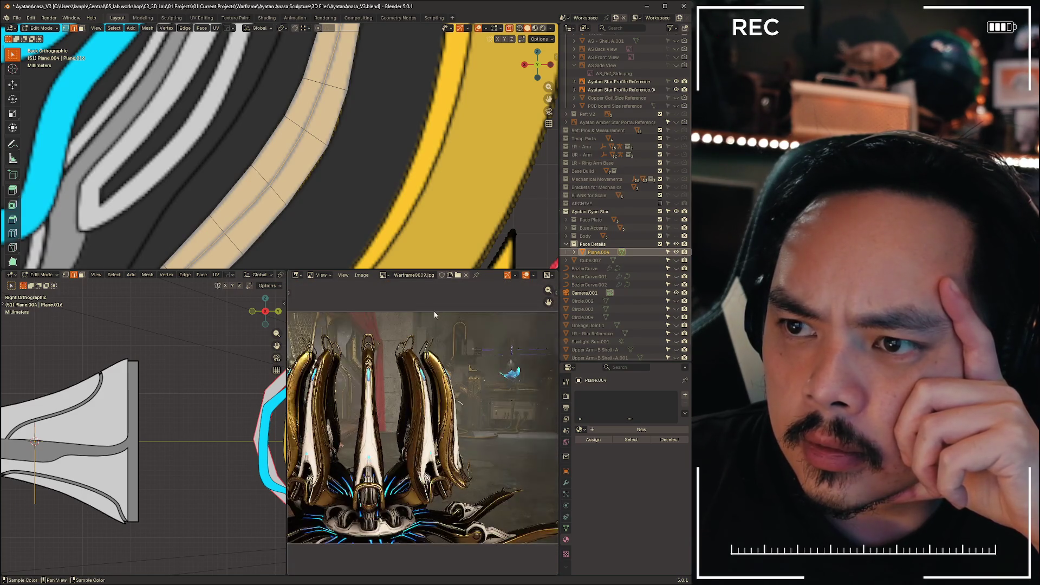
- Switch the reference image to Ayatan_Anasa_Reference_A-Side.png
click(385, 275)
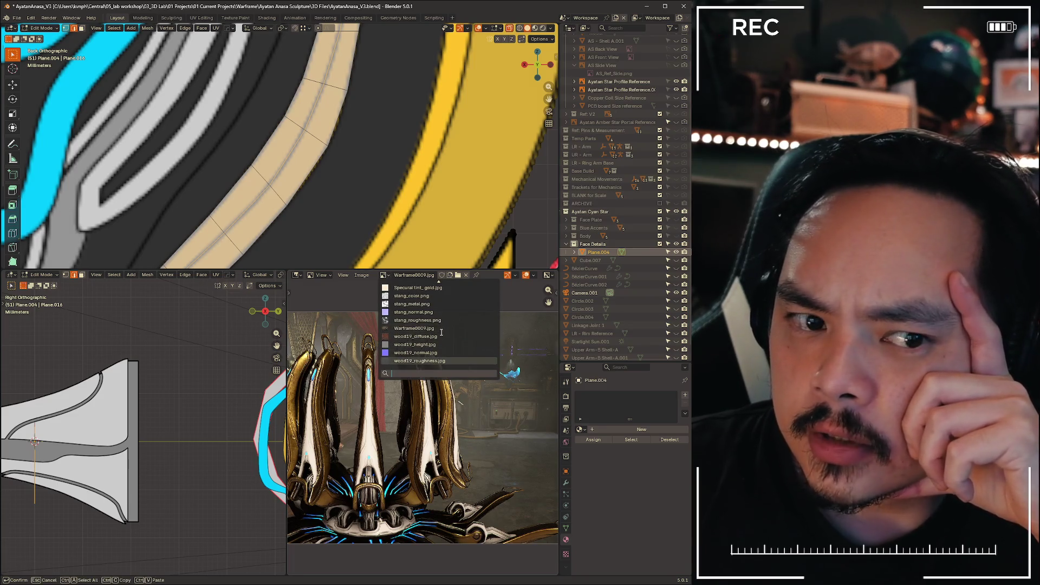
scroll(441, 330, up, 5)
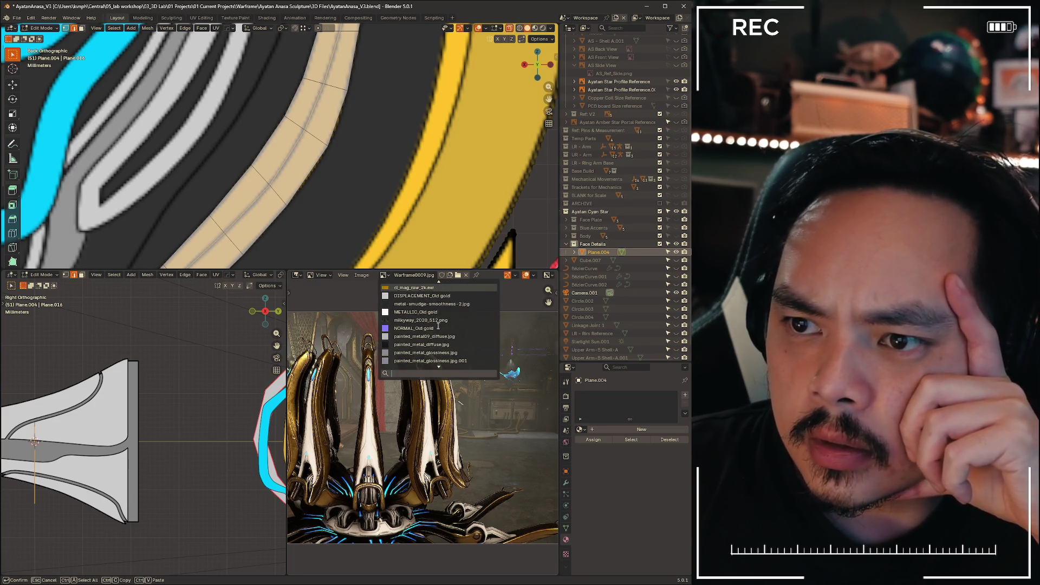
scroll(438, 326, up, 7)
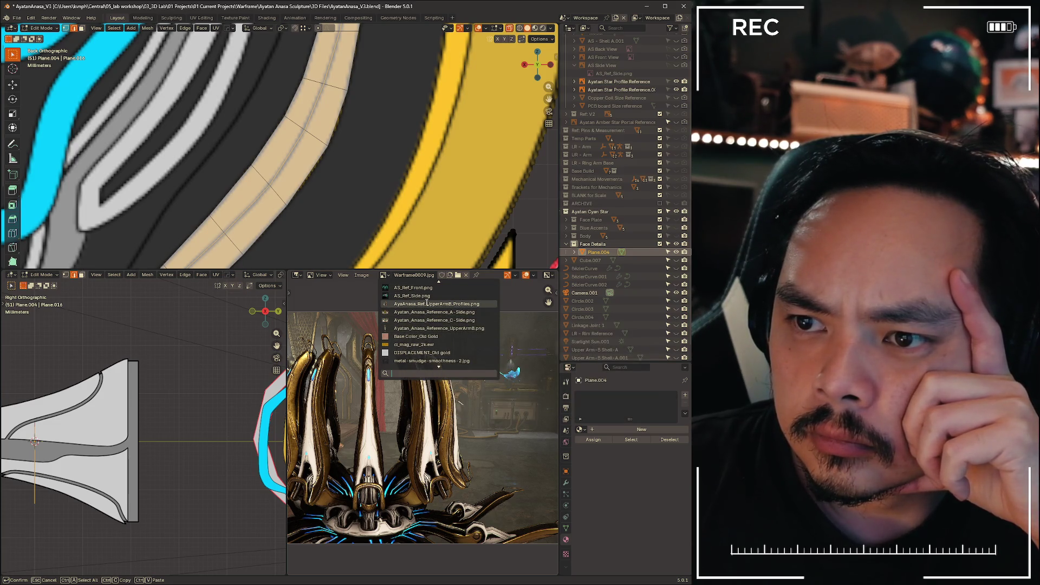
scroll(427, 303, up, 1)
scroll(427, 304, down, 9)
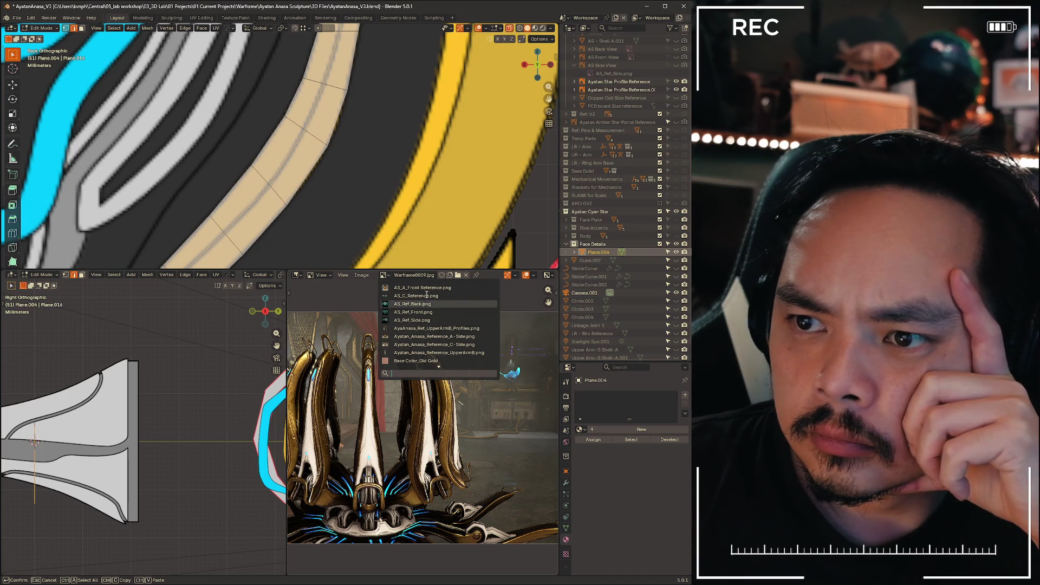
scroll(425, 307, down, 15)
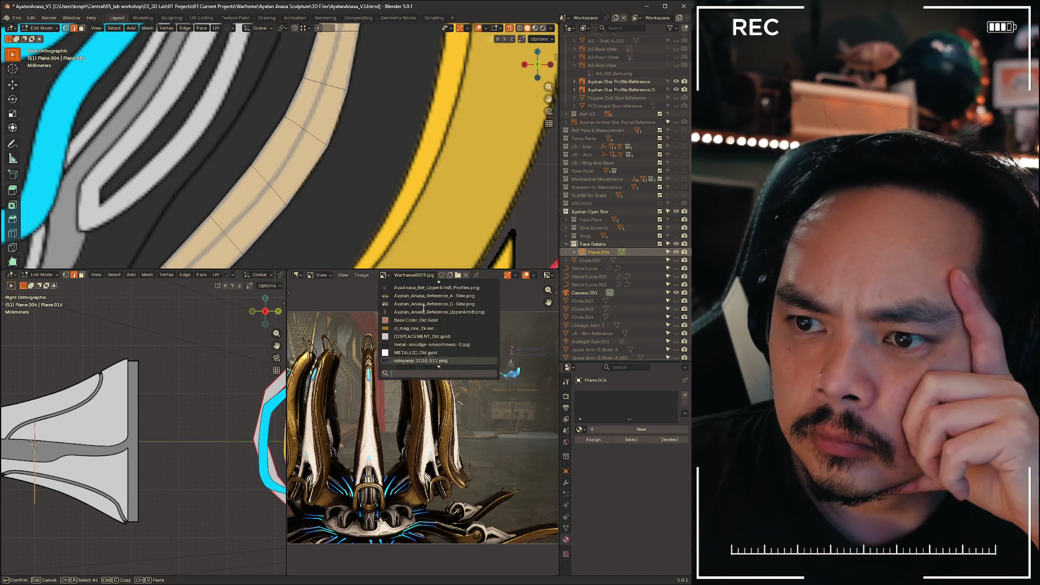
scroll(425, 306, down, 10)
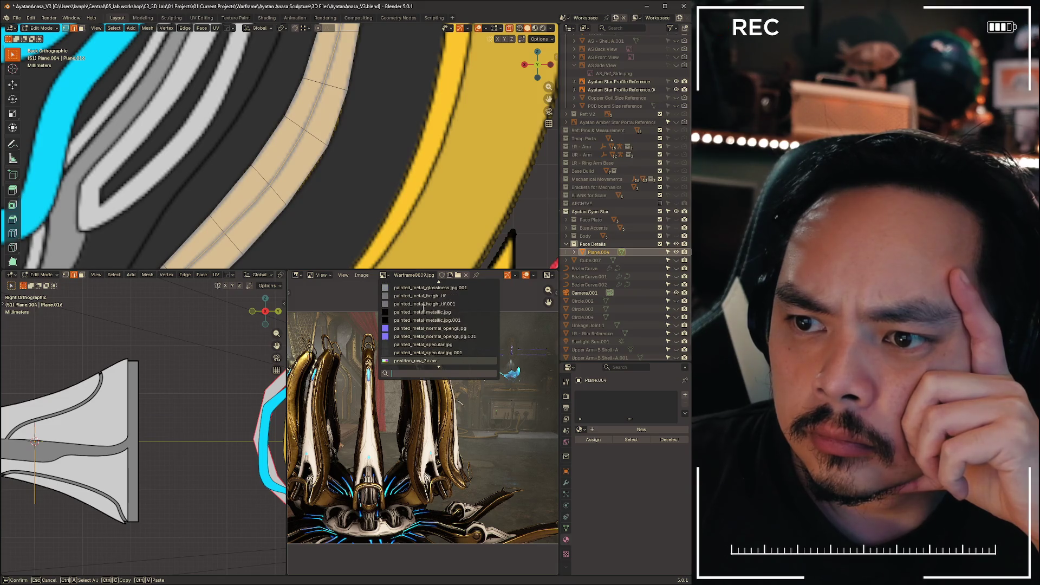
scroll(425, 307, down, 5)
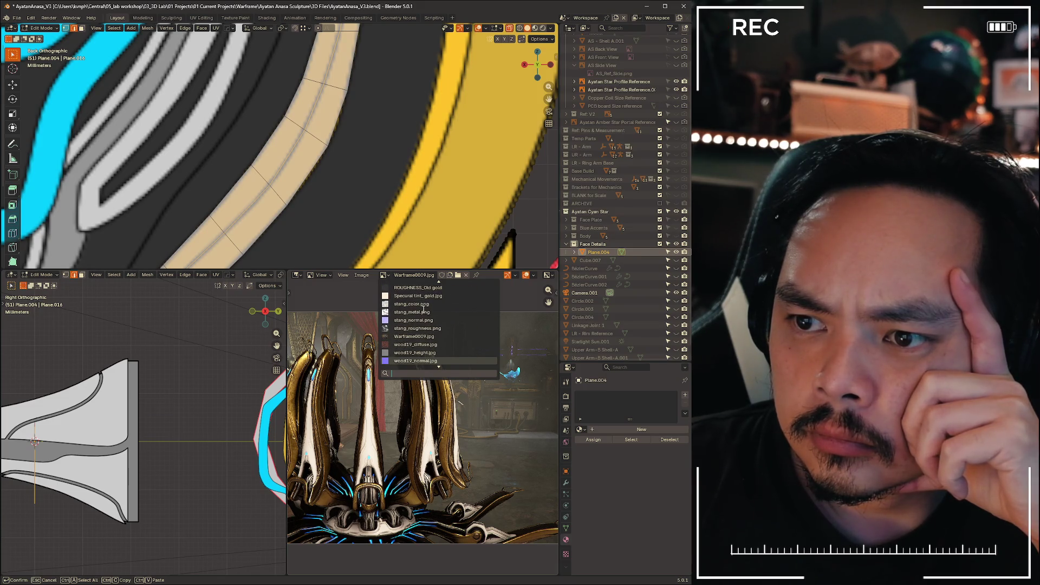
scroll(424, 309, up, 20)
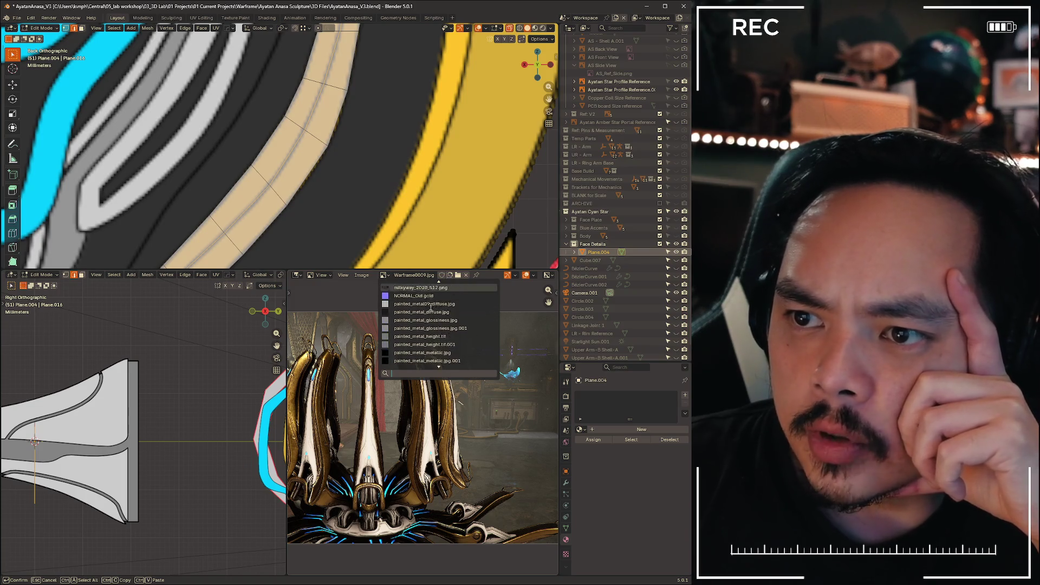
click(428, 288)
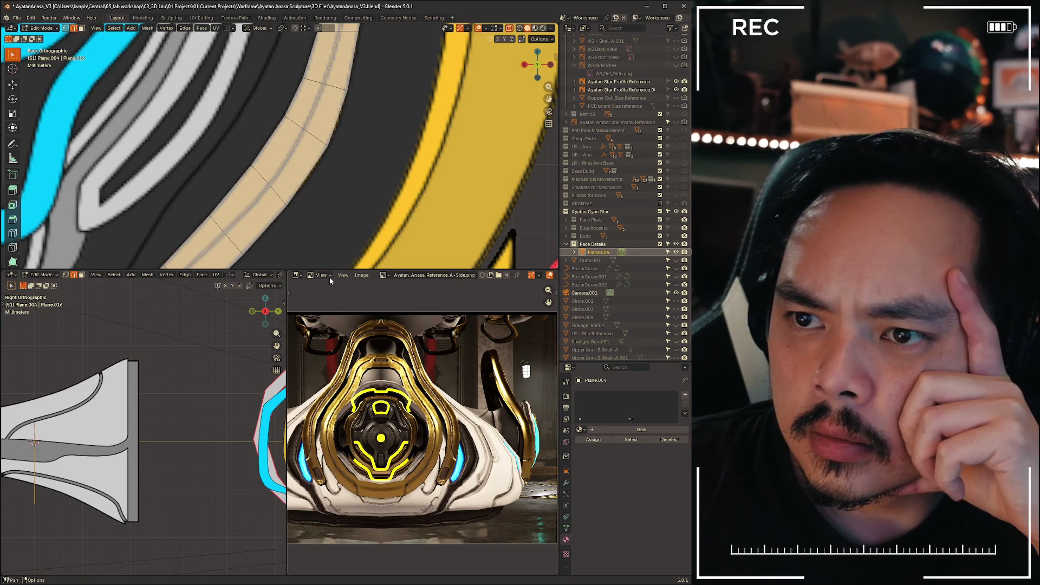
- Switch the reference to Ayatan_Anasa_Reference_C-Side.png and center the face emblem
click(384, 275)
click(406, 345)
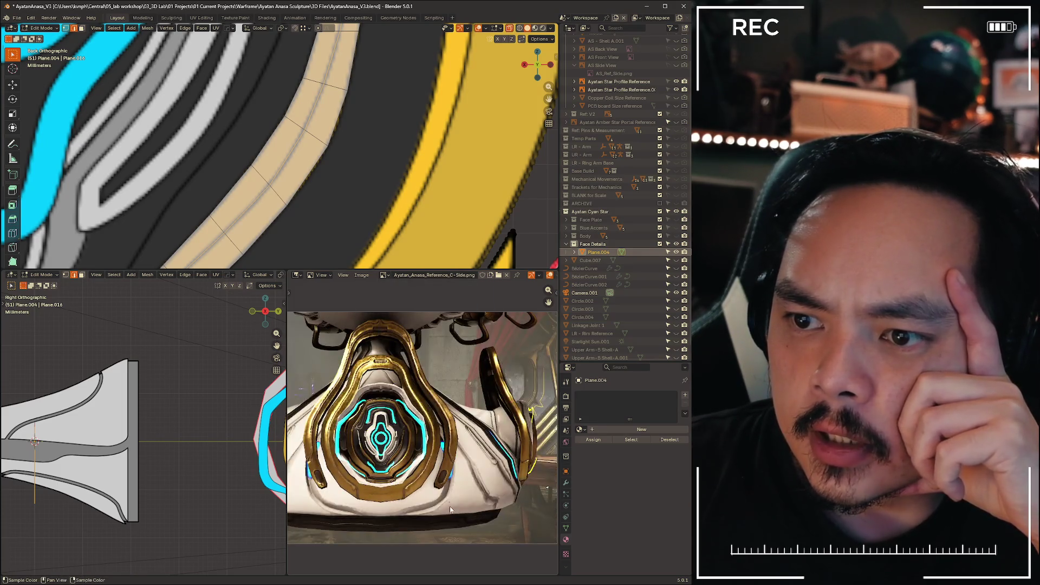
mouse_move(387, 505)
middle_down()
mouse_move(396, 485)
mouse_move(423, 476)
mouse_move(462, 400)
middle_up()
scroll(462, 400, up, 5)
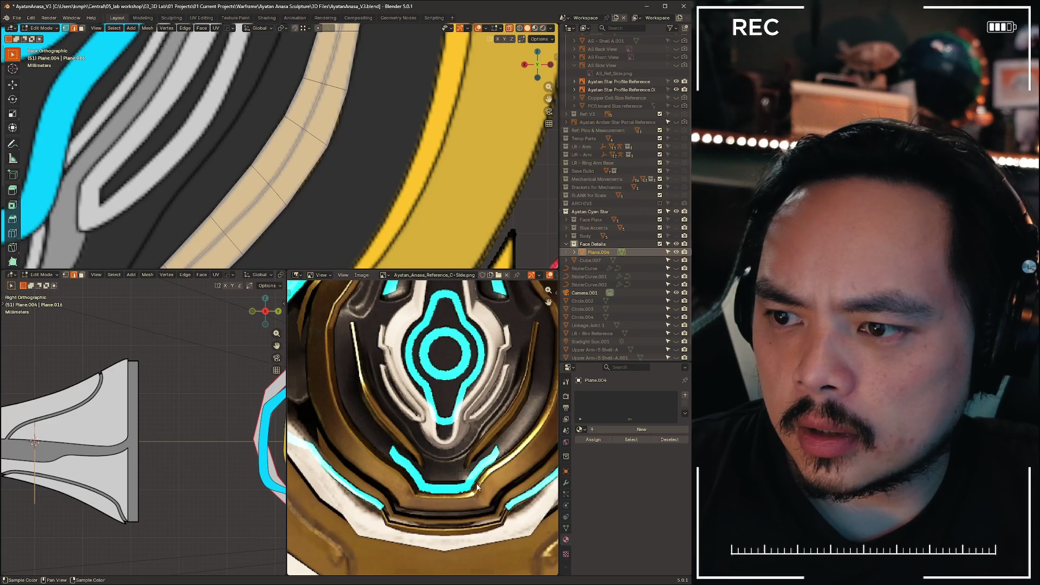
scroll(442, 377, up, 2)
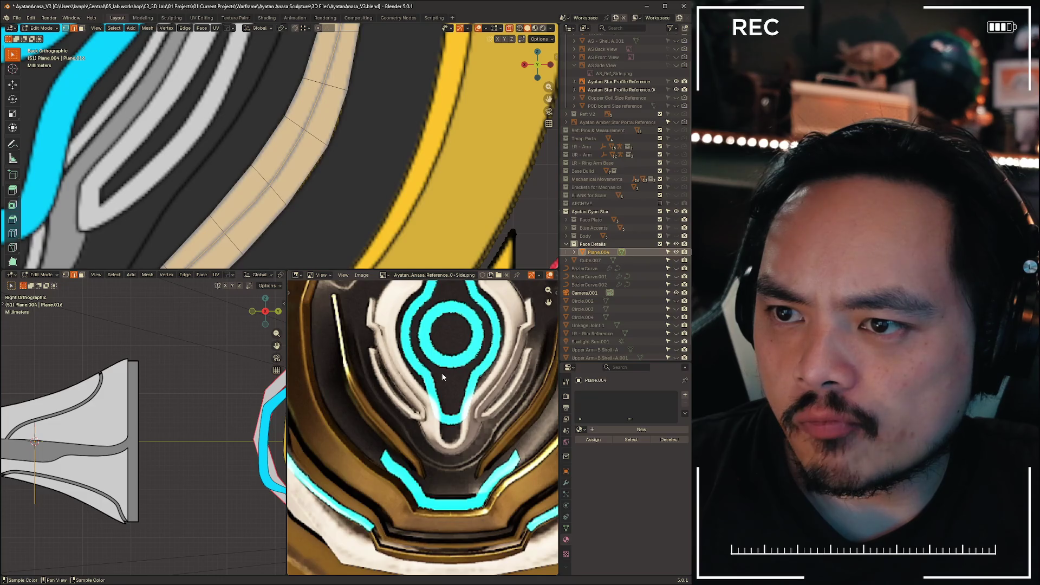
scroll(443, 377, down, 1)
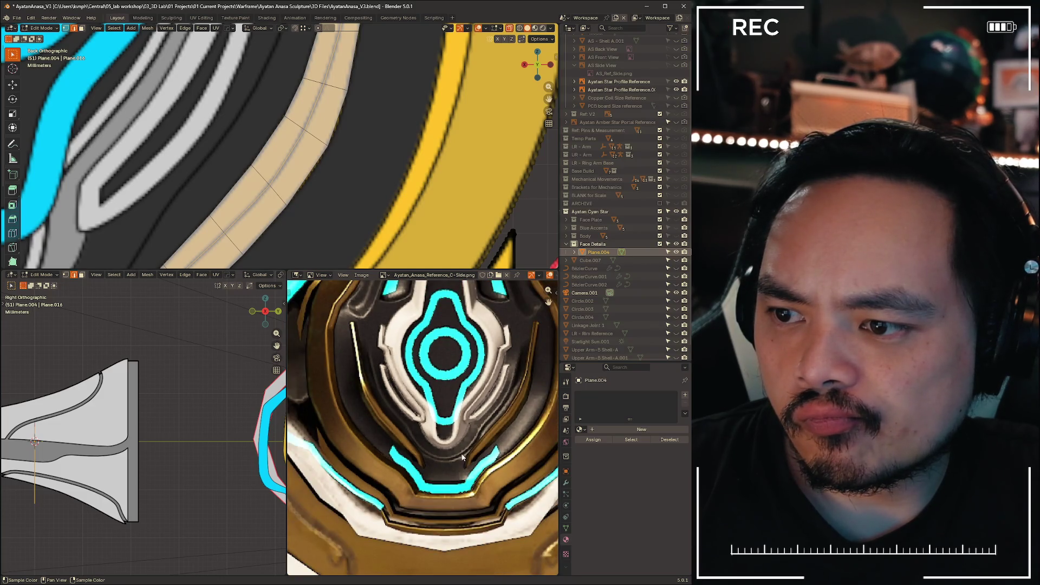
scroll(468, 467, down, 2)
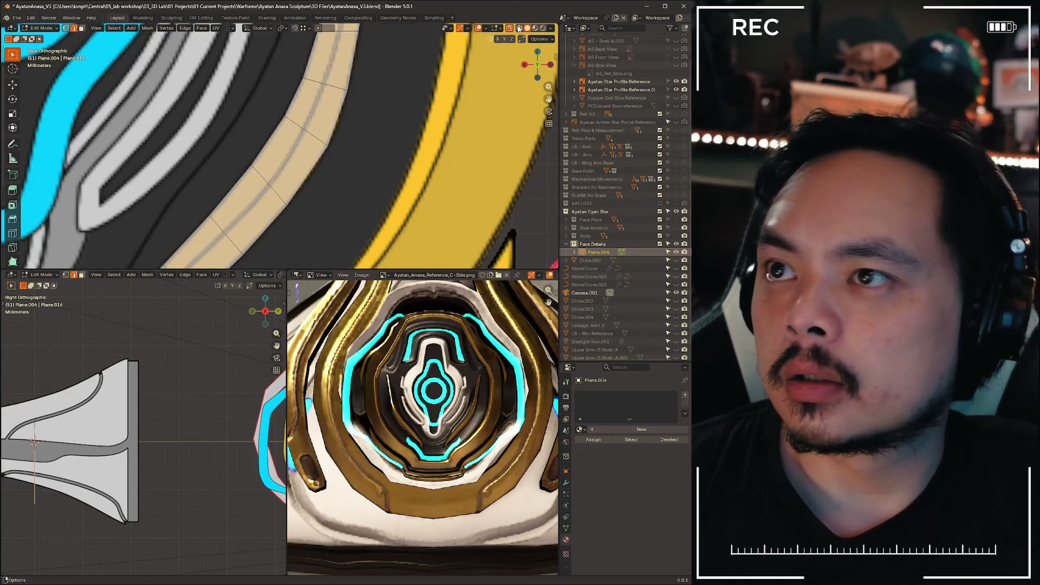
shift+middle_drag(412, 138, 392, 282)
- Enlarge the 3D view and extrude the strip 1.3188 mm along Y
drag(398, 267, 397, 533)
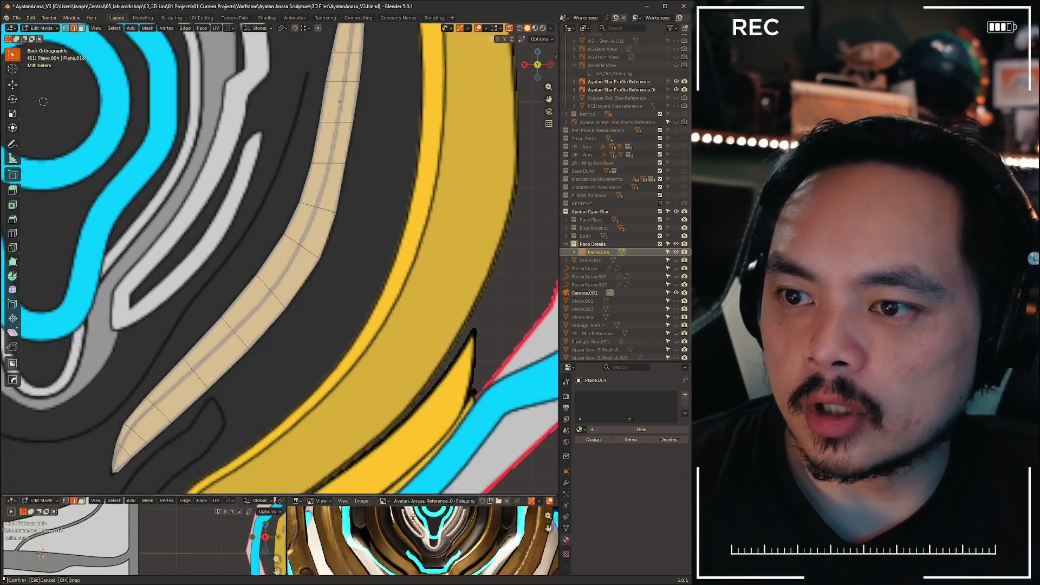
mouse_move(379, 217)
shift+middle_down()
mouse_move(425, 262)
mouse_move(414, 312)
shift+middle_up()
scroll(397, 328, down, 1)
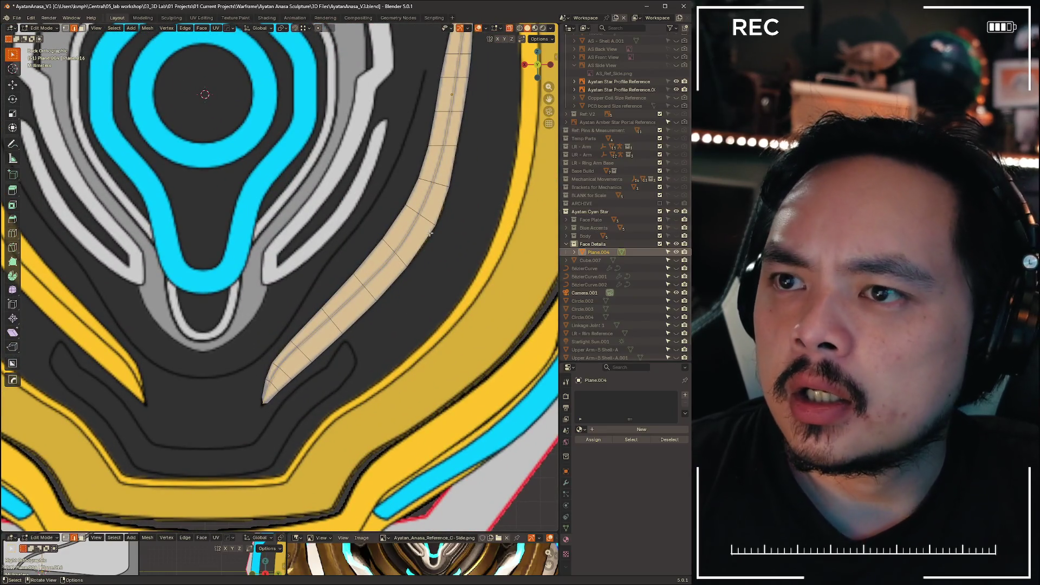
scroll(429, 233, down, 2)
scroll(424, 235, up, 1)
mouse_move(424, 235)
middle_down()
mouse_move(327, 262)
mouse_move(304, 258)
mouse_move(344, 255)
mouse_move(327, 271)
middle_up()
key(e)
key(y)
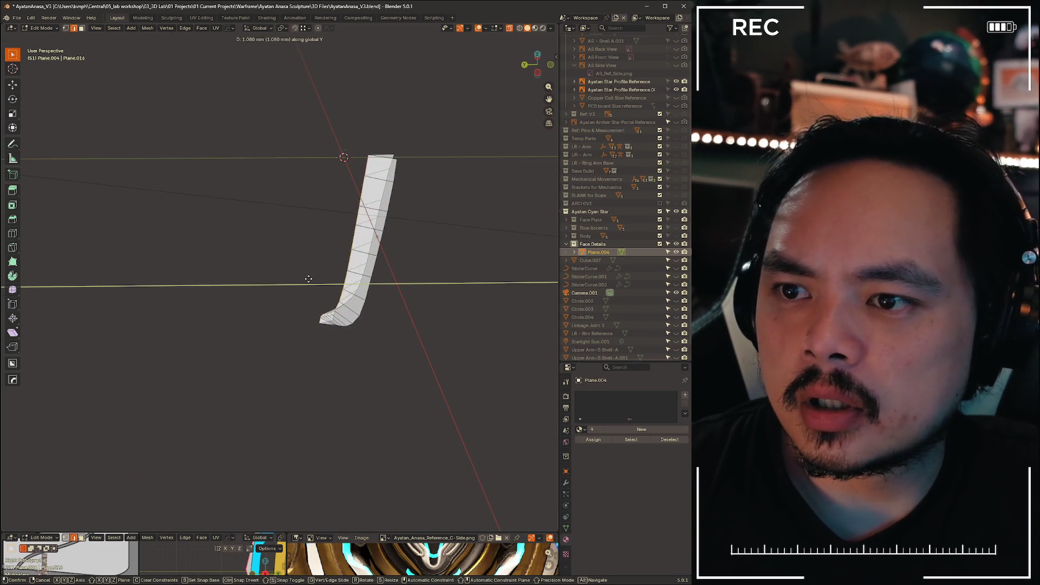
click(306, 279)
- In local view, move the selected face path 0.87782 mm along Y
mouse_move(268, 286)
middle_down()
mouse_move(274, 271)
mouse_move(323, 355)
mouse_move(204, 302)
mouse_move(338, 238)
middle_up()
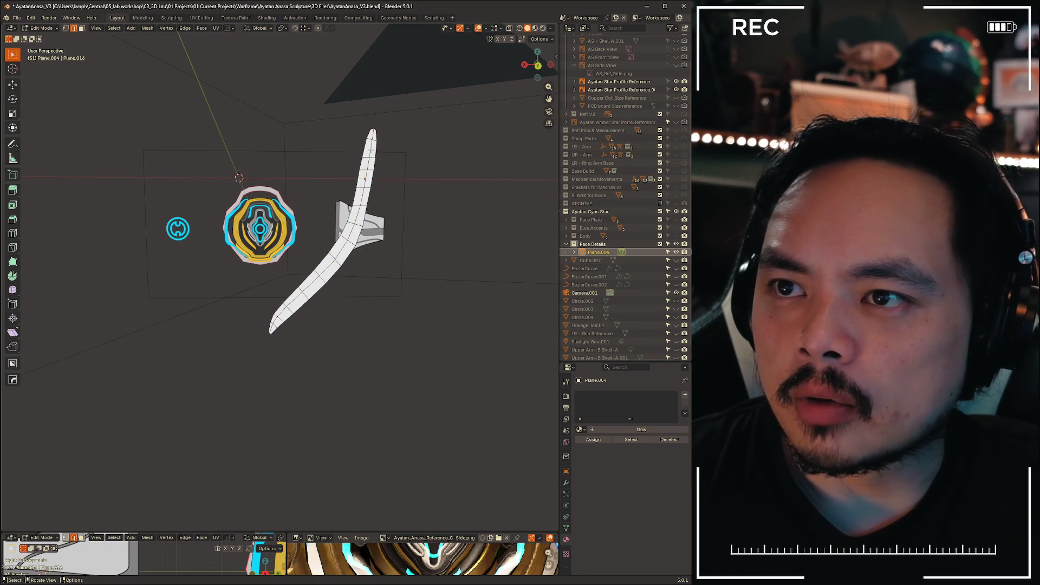
ctrl+click(273, 324)
key(KP_Divide)
middle_drag(272, 324, 293, 383)
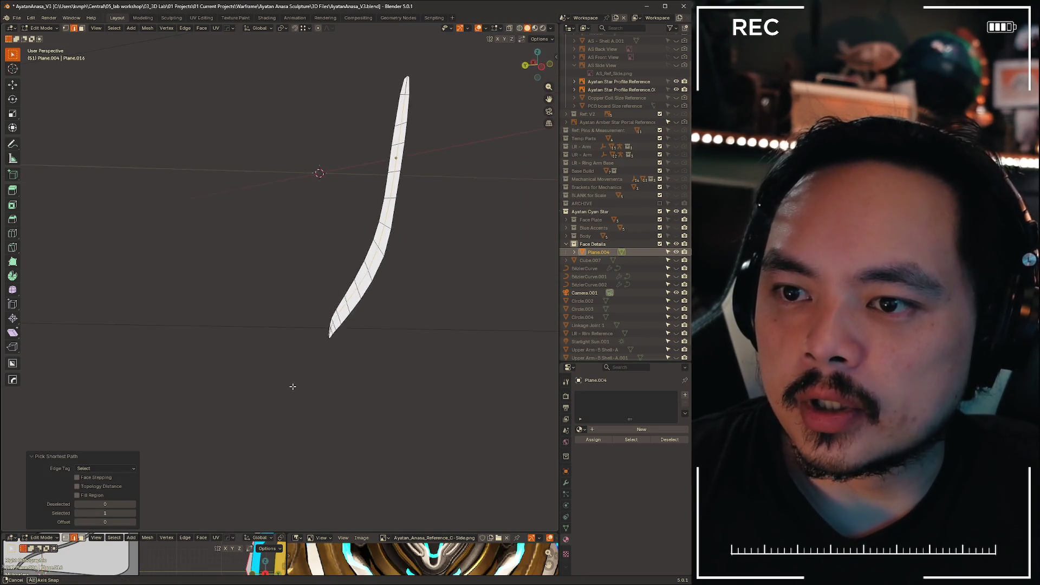
key(g)
key(y)
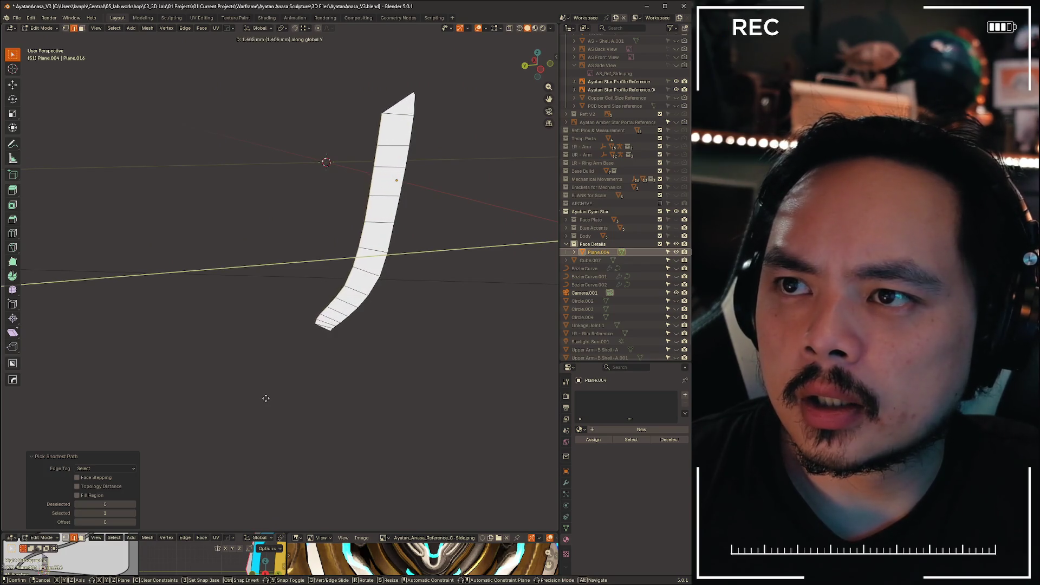
click(275, 398)
- Check the depth against the plate, then move the part another 0.19487 mm along Y
key(KP_Divide)
mouse_move(275, 398)
middle_down()
mouse_move(364, 327)
mouse_move(334, 359)
mouse_move(359, 374)
middle_up()
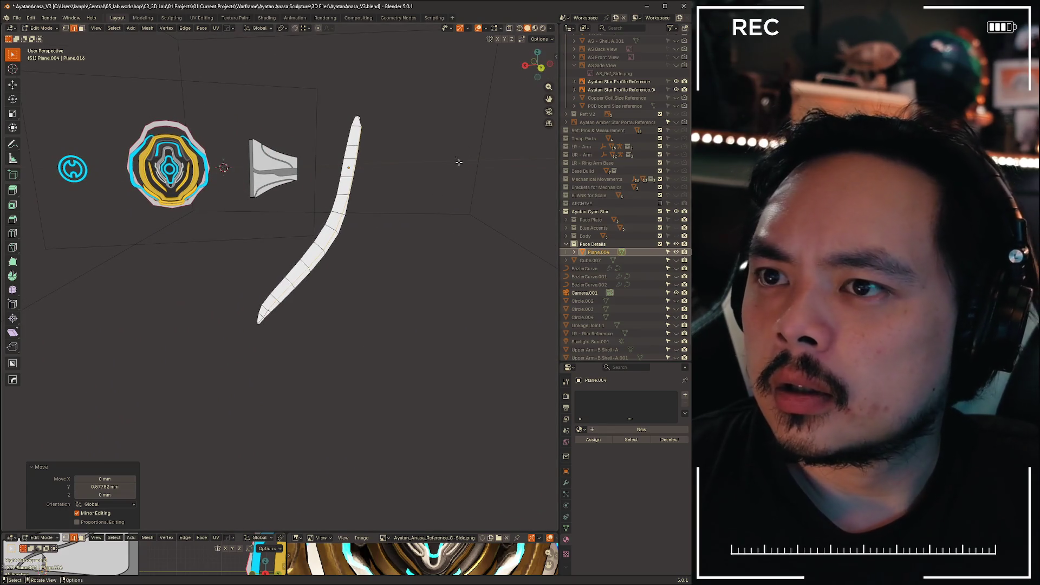
mouse_move(485, 161)
middle_down()
mouse_move(451, 171)
mouse_move(454, 240)
mouse_move(379, 258)
mouse_move(425, 274)
mouse_move(445, 227)
middle_up()
key(KP_Divide)
key(g)
key(y)
click(361, 262)
key(KP_Divide)
- View the strip from the back over the reference, select all of it, and orbit to perspective
click(536, 65)
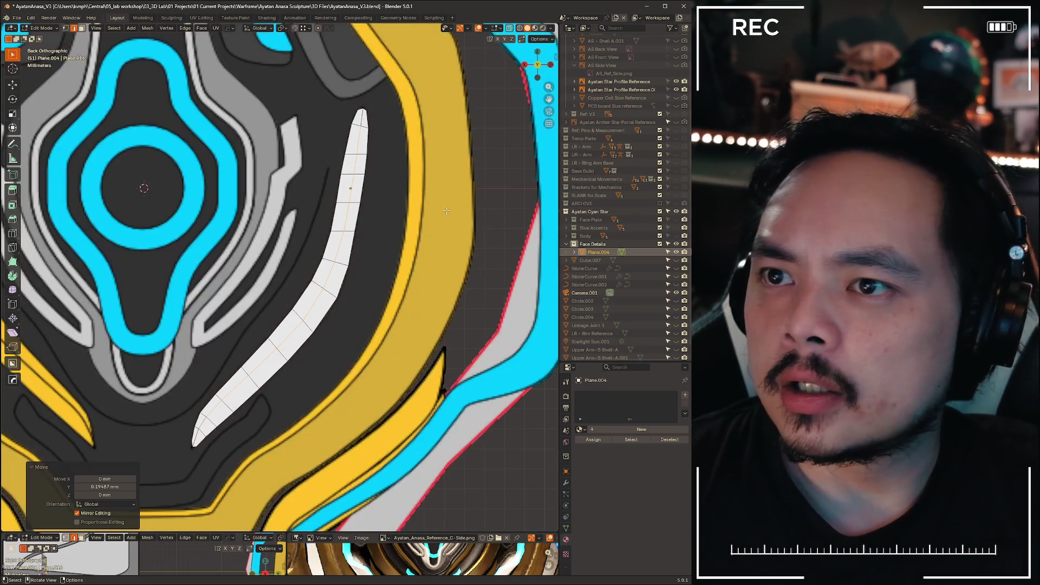
key(a)
key(alt+a)
key(a)
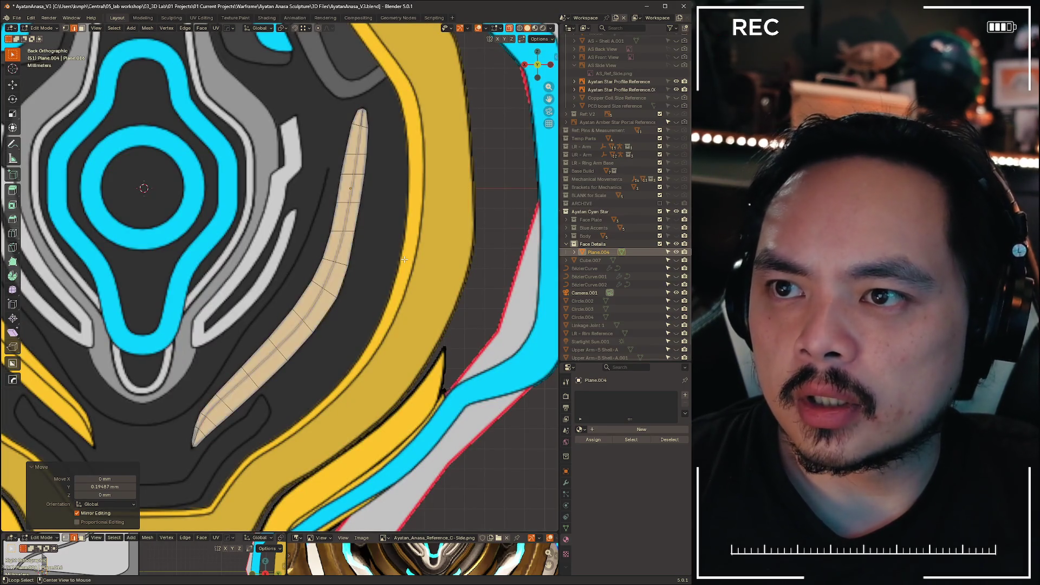
key(alt+a)
key(a)
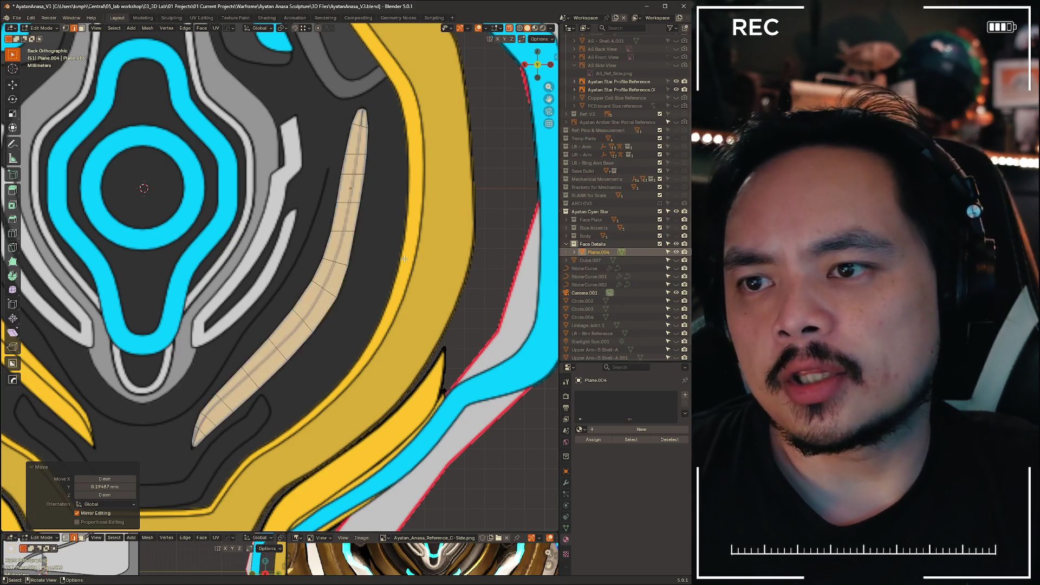
scroll(404, 260, down, 3)
scroll(395, 259, up, 2)
mouse_move(392, 259)
middle_down()
mouse_move(363, 242)
mouse_move(304, 265)
mouse_move(482, 271)
mouse_move(534, 305)
mouse_move(32, 305)
middle_up()
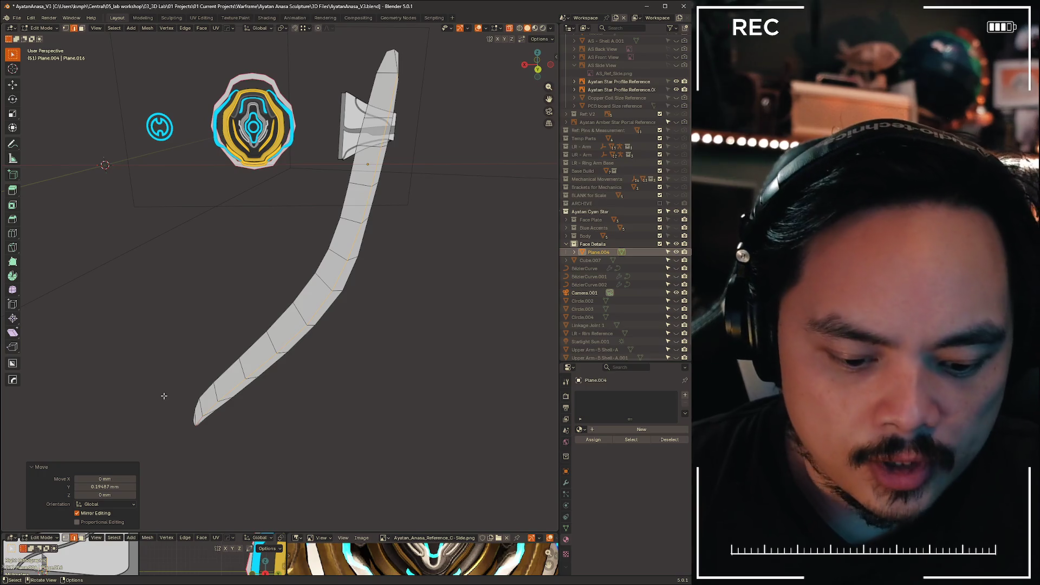
- Undo the accidental vertex collapse and snap the 3D cursor to the selected vertices
click(228, 330)
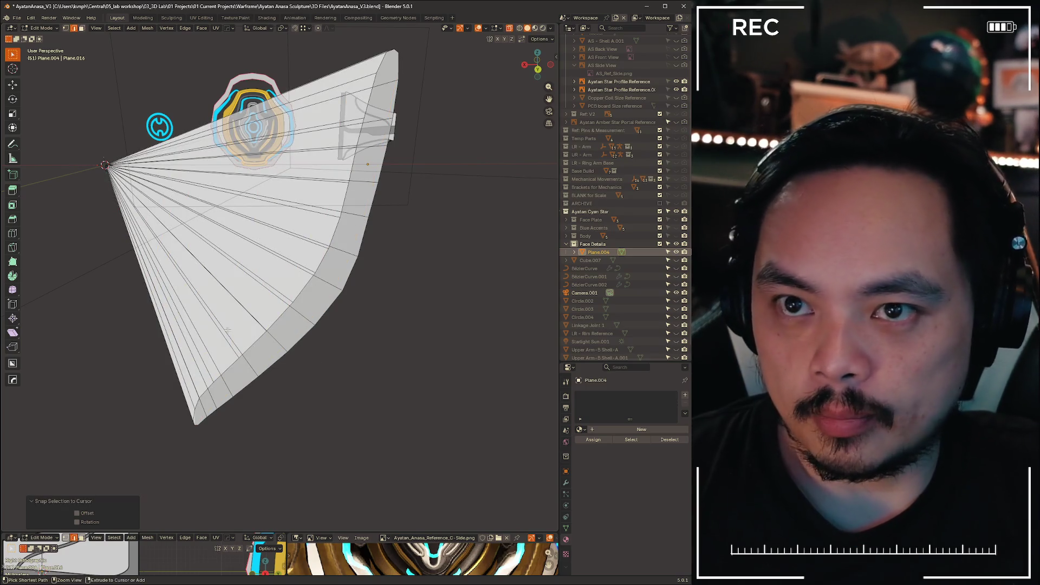
key(ctrl+z)
key(shift+s)
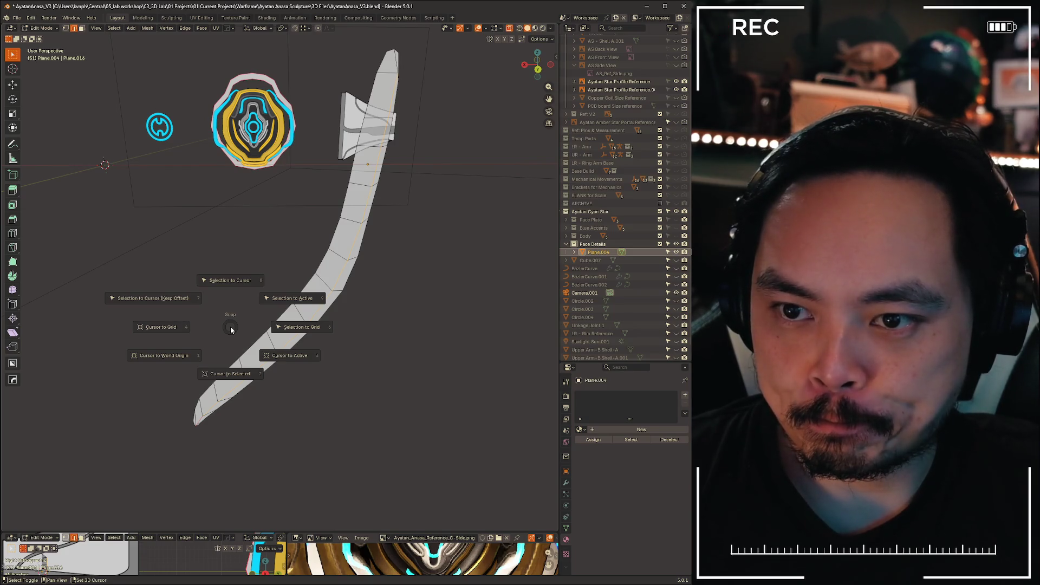
click(242, 373)
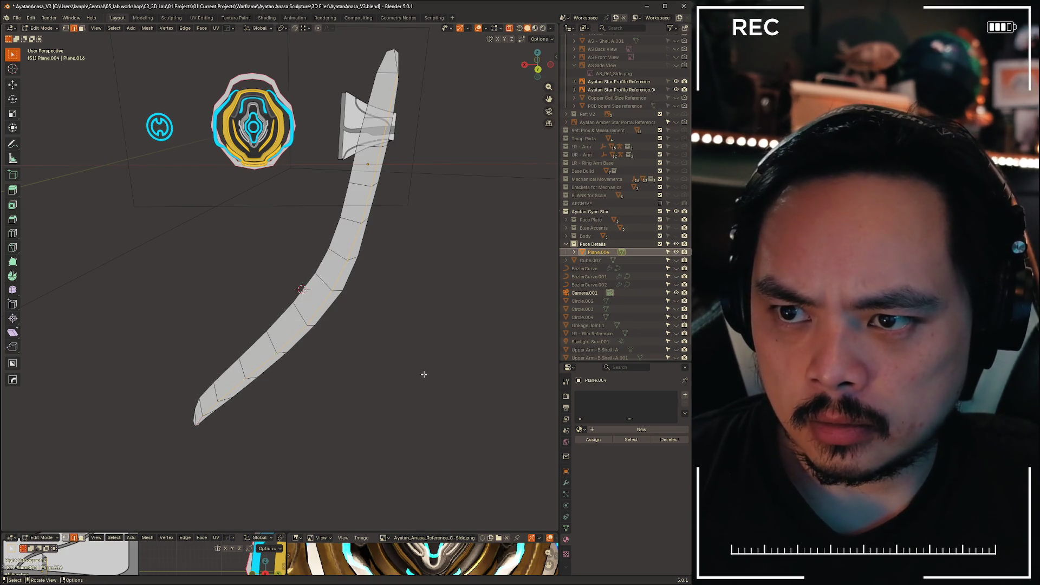
- Rotate the strip 1.78° in Right Orthographic view, then enlarge the lower reference panels
mouse_move(424, 374)
middle_down()
mouse_move(344, 376)
mouse_move(327, 364)
mouse_move(343, 337)
middle_up()
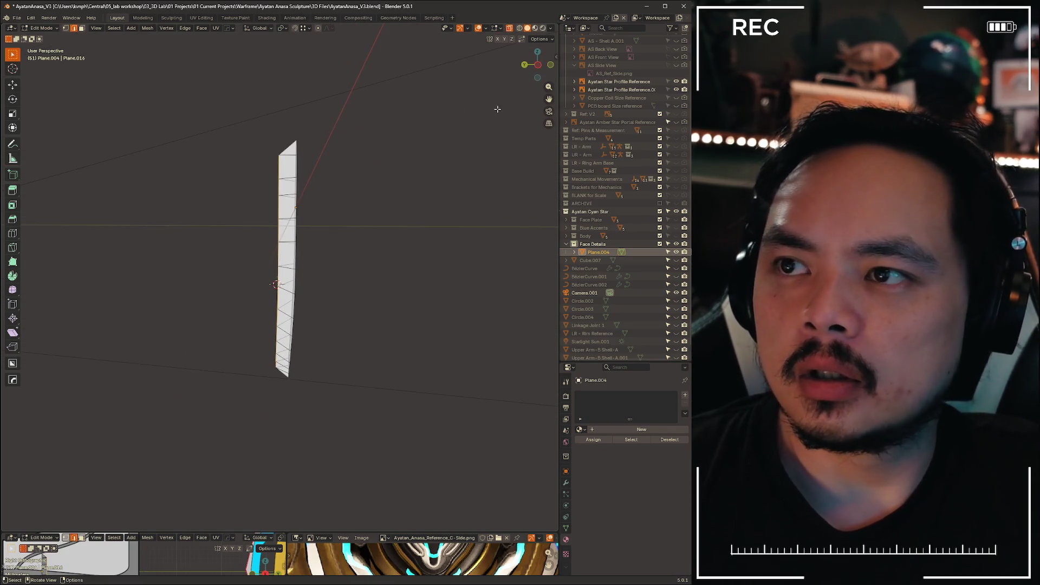
click(537, 67)
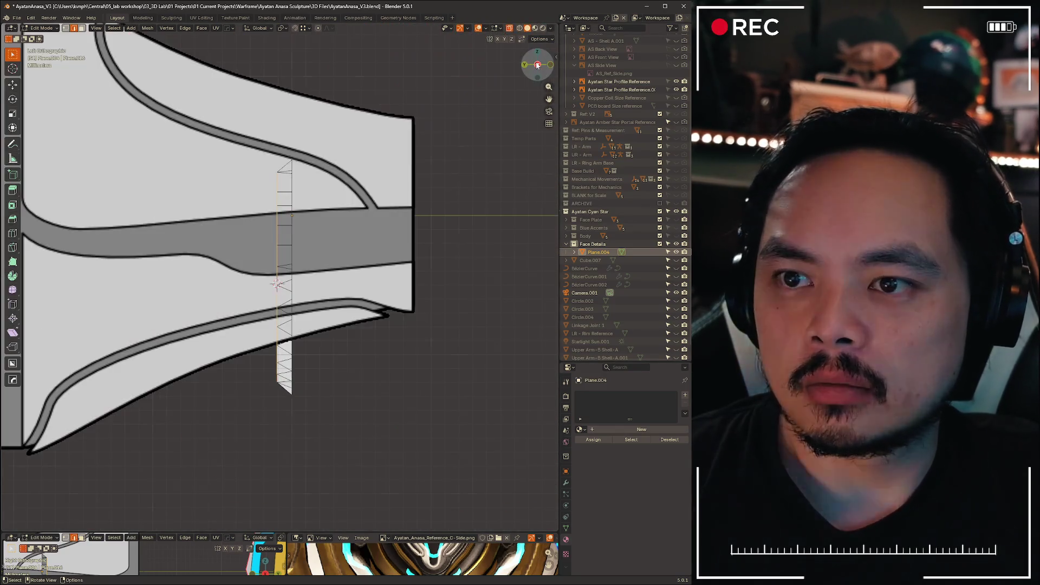
click(538, 65)
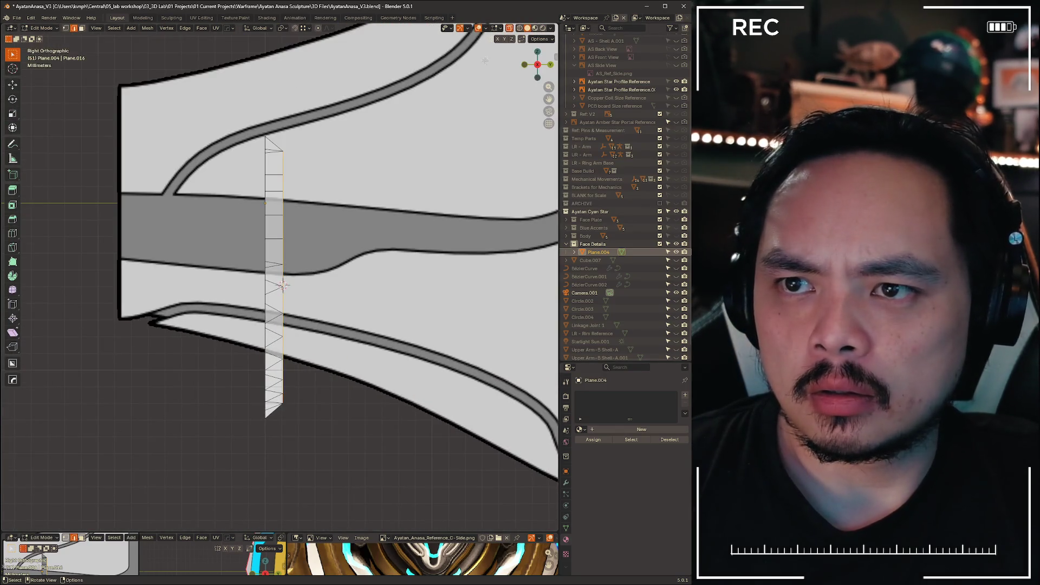
key(r)
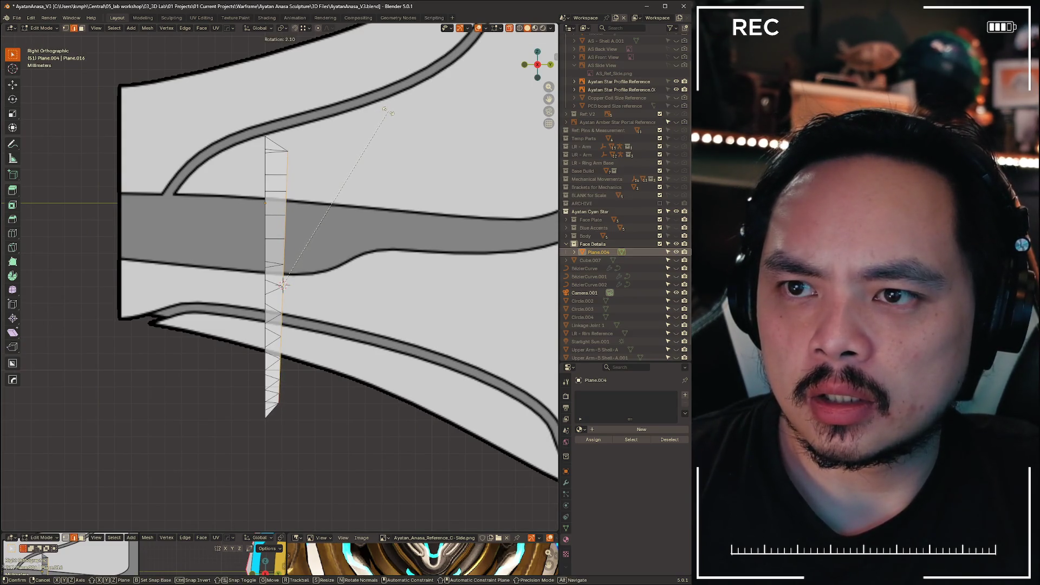
click(387, 111)
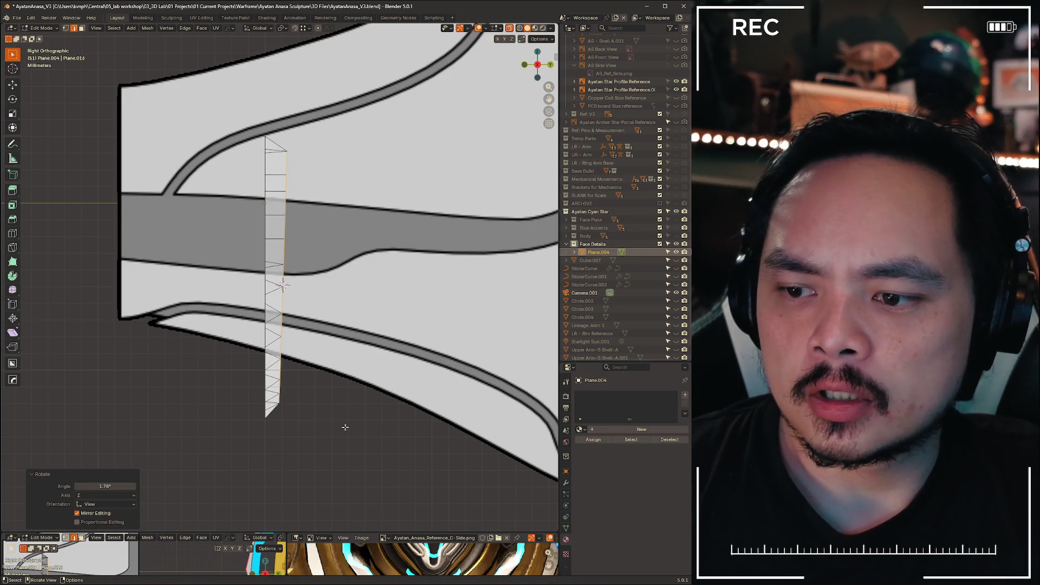
drag(401, 531, 401, 303)
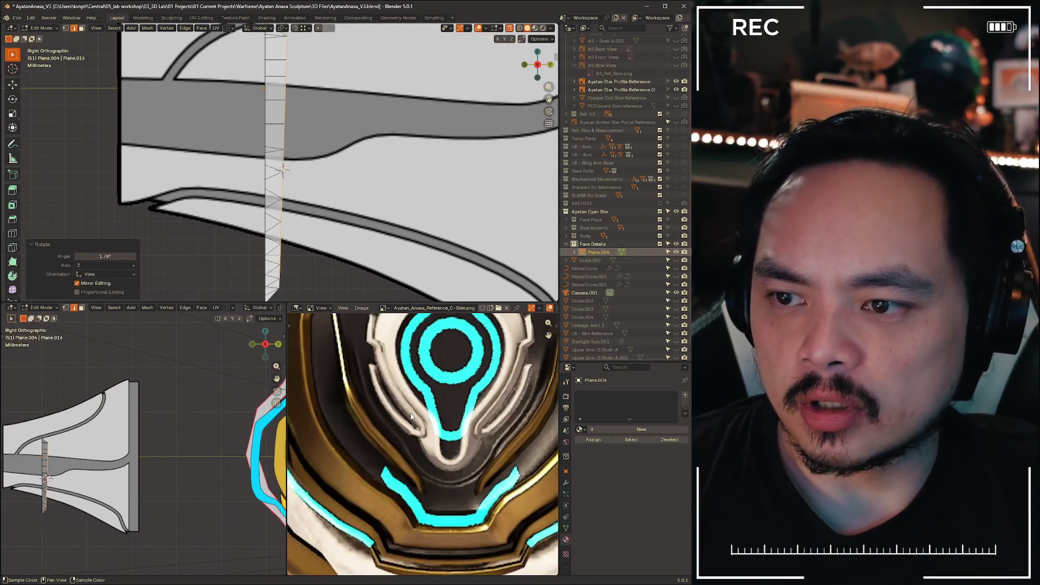
- Zoom the image editor in and out to inspect the face plate stripes
scroll(457, 481, down, 2)
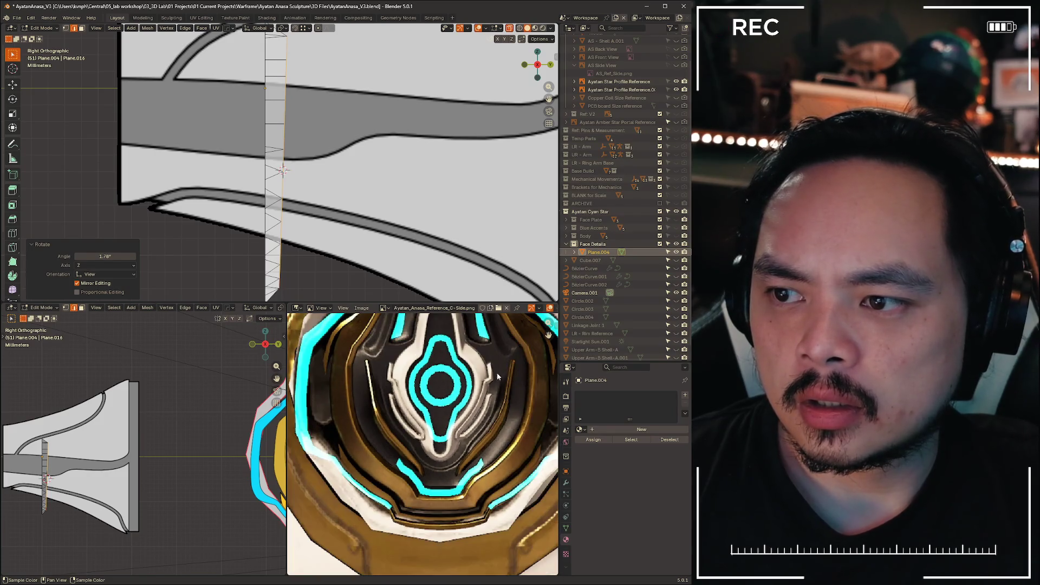
scroll(514, 382, up, 2)
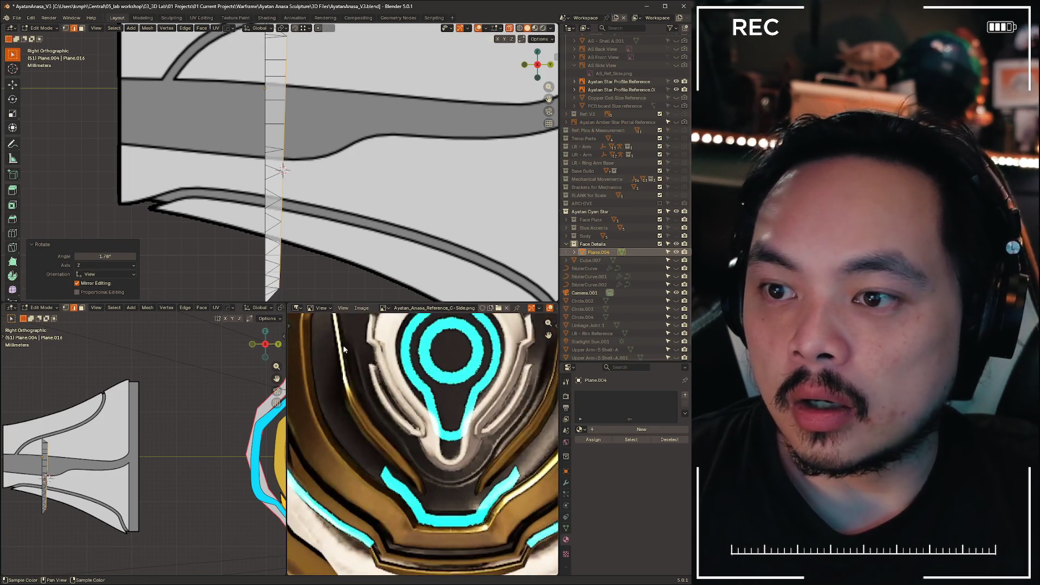
scroll(454, 378, down, 2)
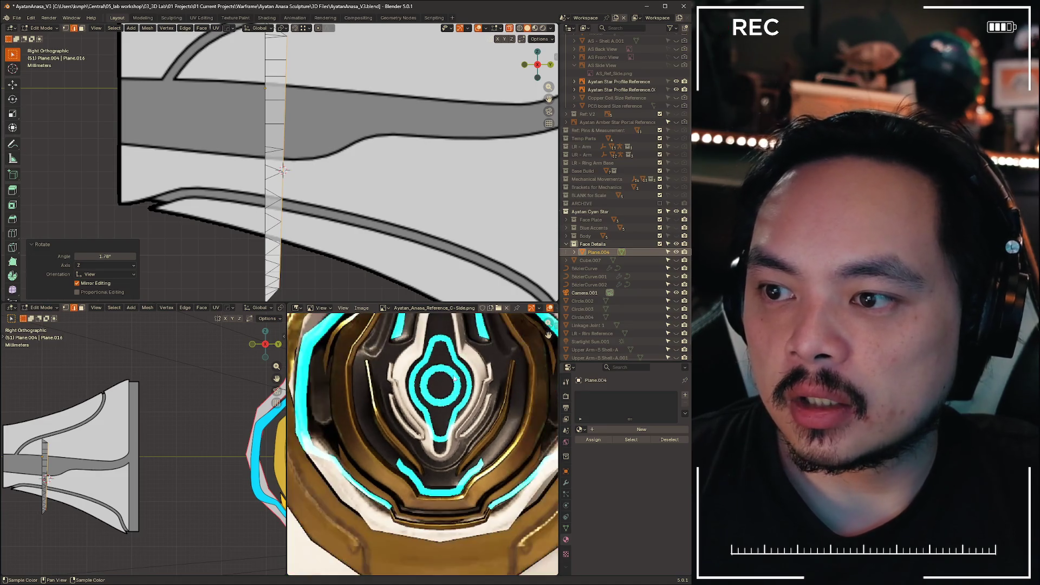
scroll(378, 422, up, 2)
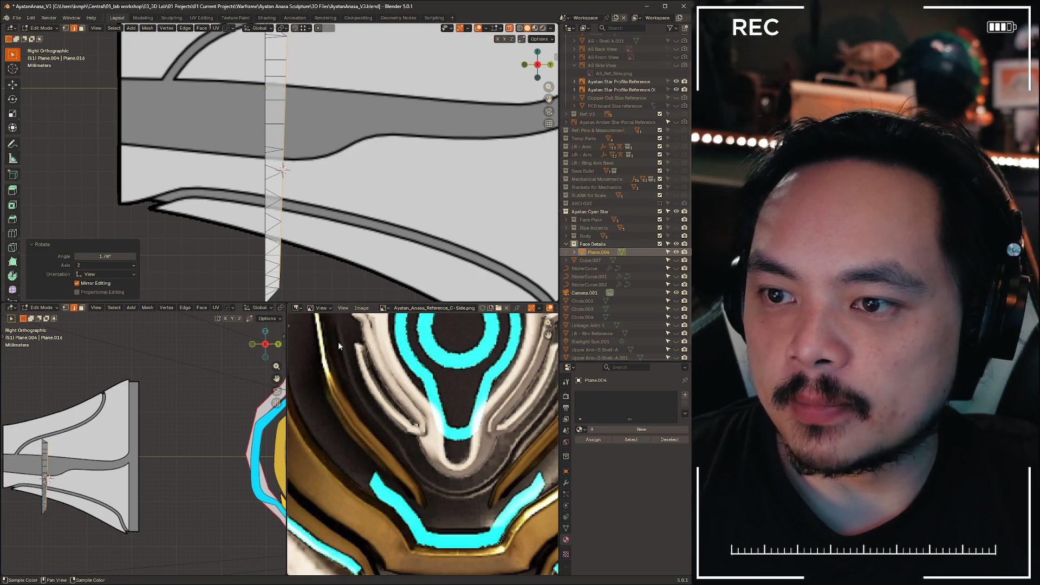
scroll(377, 473, down, 2)
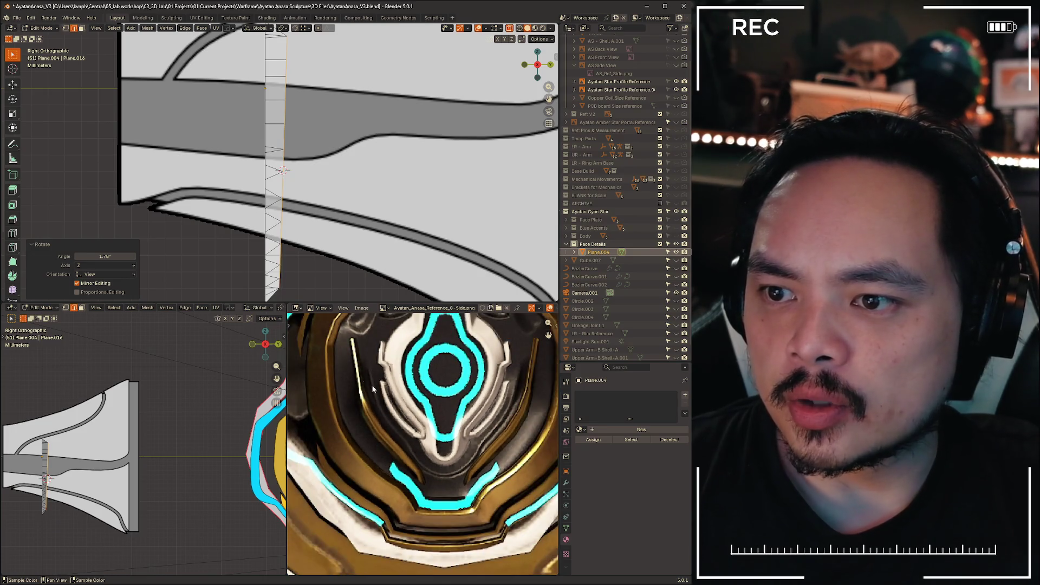
scroll(346, 168, down, 1)
- Deselect the strip's vertices and orbit into User Perspective to review it
mouse_move(344, 155)
shift+middle_down()
mouse_move(347, 168)
mouse_move(303, 152)
mouse_move(216, 160)
mouse_move(263, 98)
mouse_move(278, 140)
shift+middle_up()
click(293, 87)
shift+middle_drag(348, 229, 317, 149)
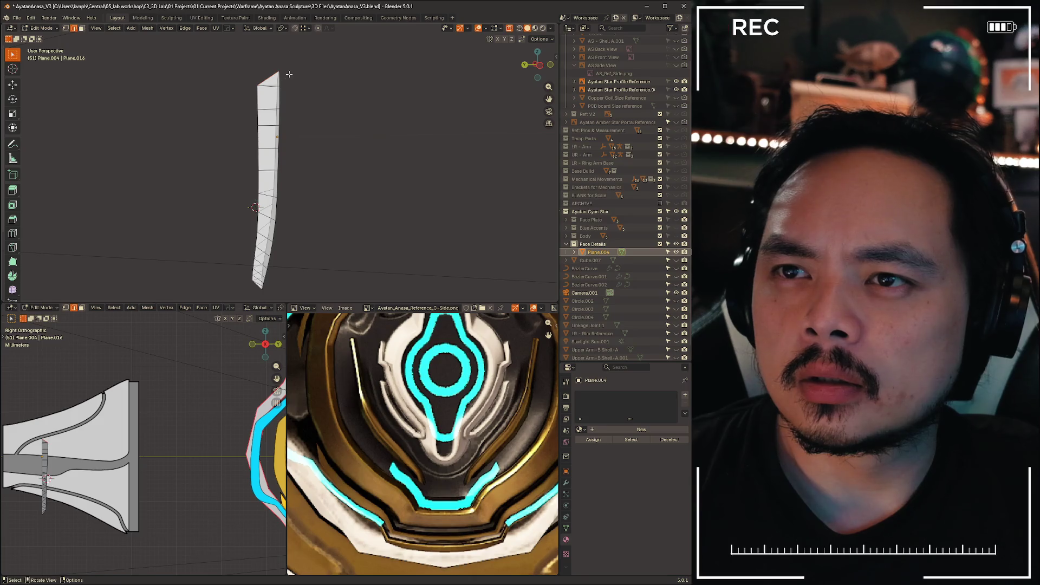
- Scale the strip's end edge loop to 0.863 along Z and lower it 1.1111 mm
alt+click(289, 74)
key(s)
key(z)
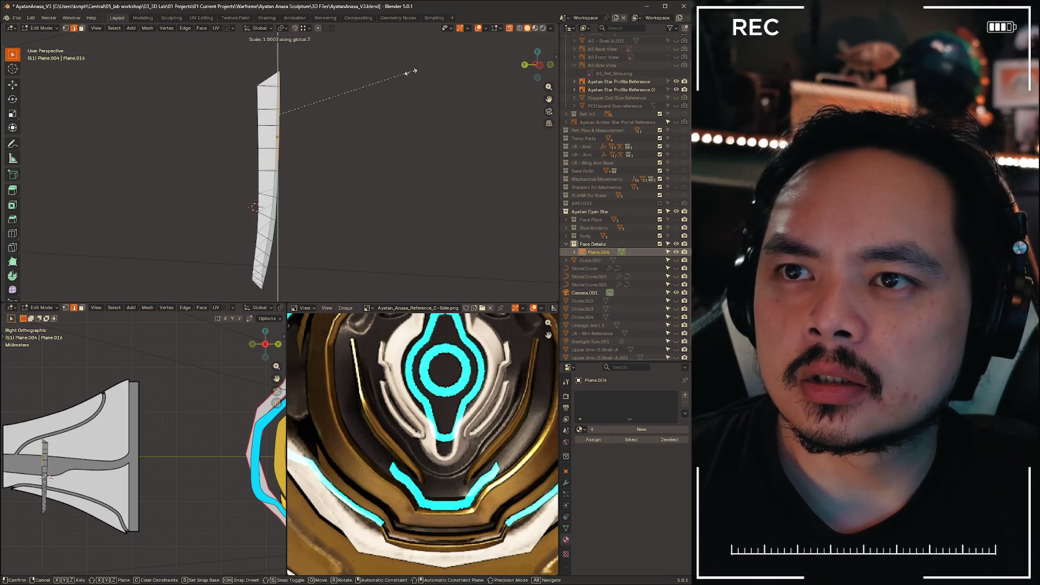
click(391, 91)
key(g)
key(z)
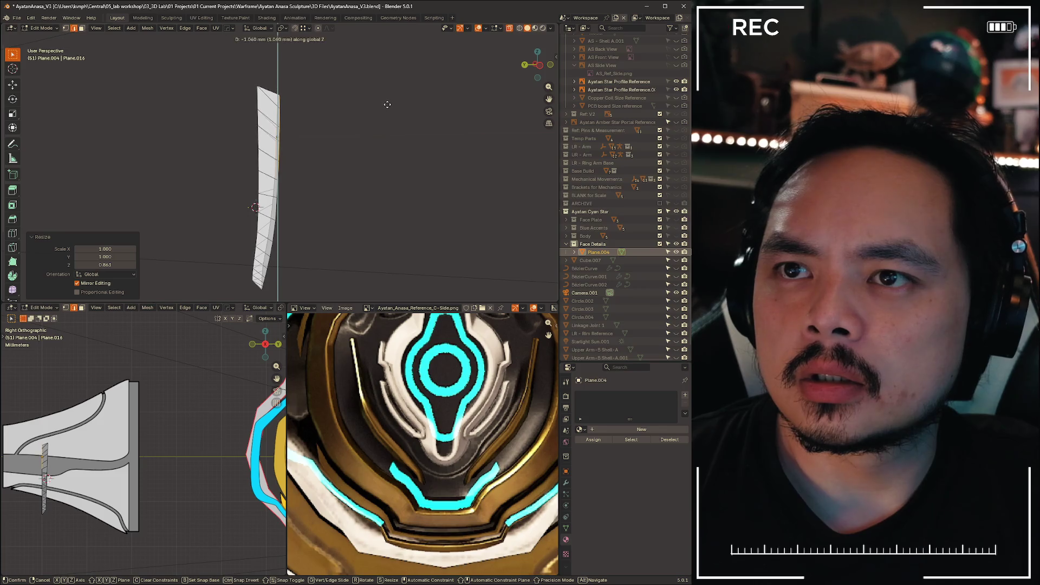
click(387, 104)
mouse_move(387, 105)
middle_down()
mouse_move(359, 139)
mouse_move(393, 118)
middle_up()
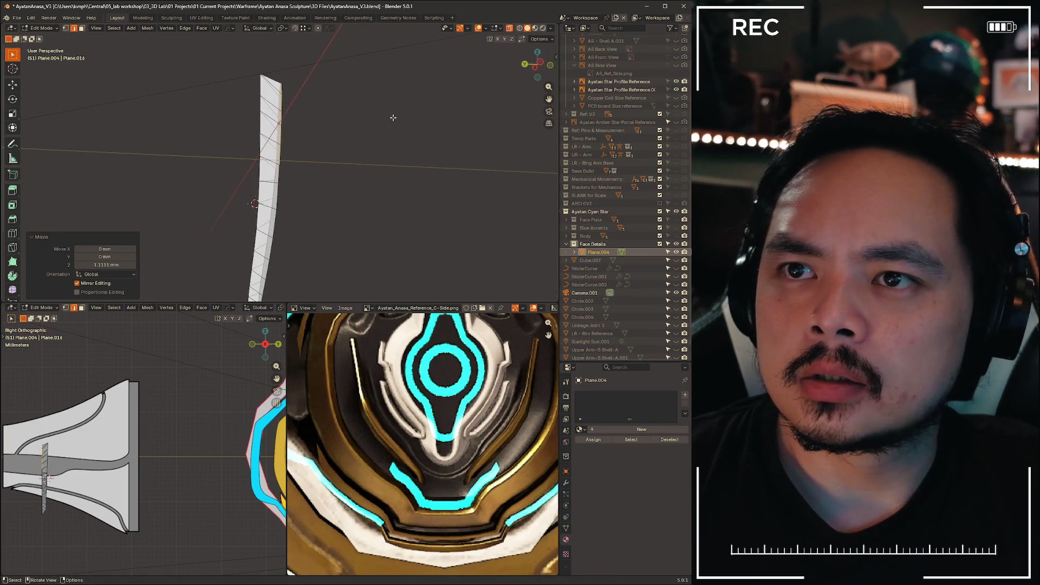
- Shrink the end loop uniformly to 0.962 and nudge it vertically along Z
key(s)
click(424, 106)
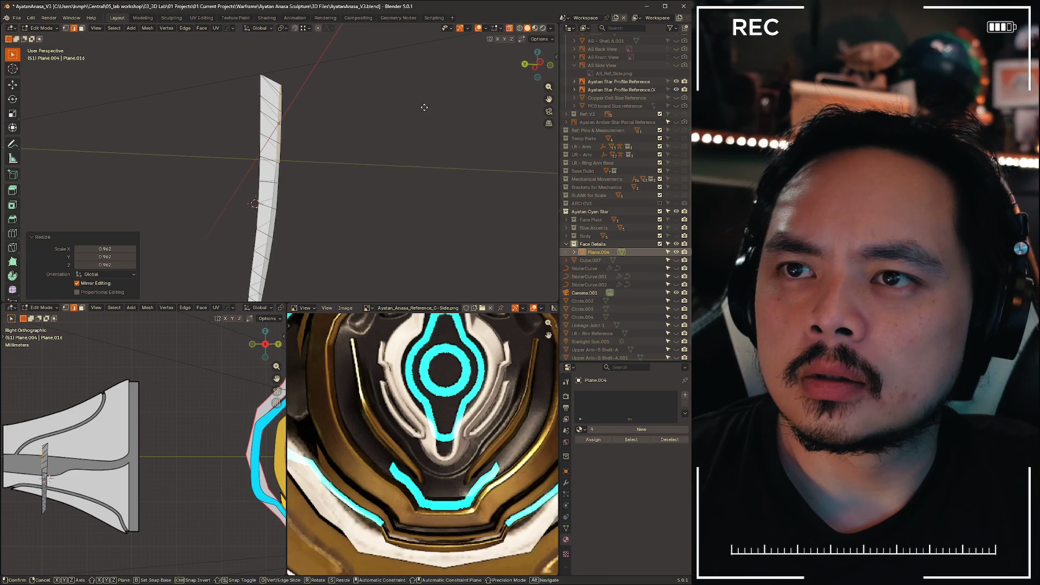
key(g)
key(z)
click(418, 120)
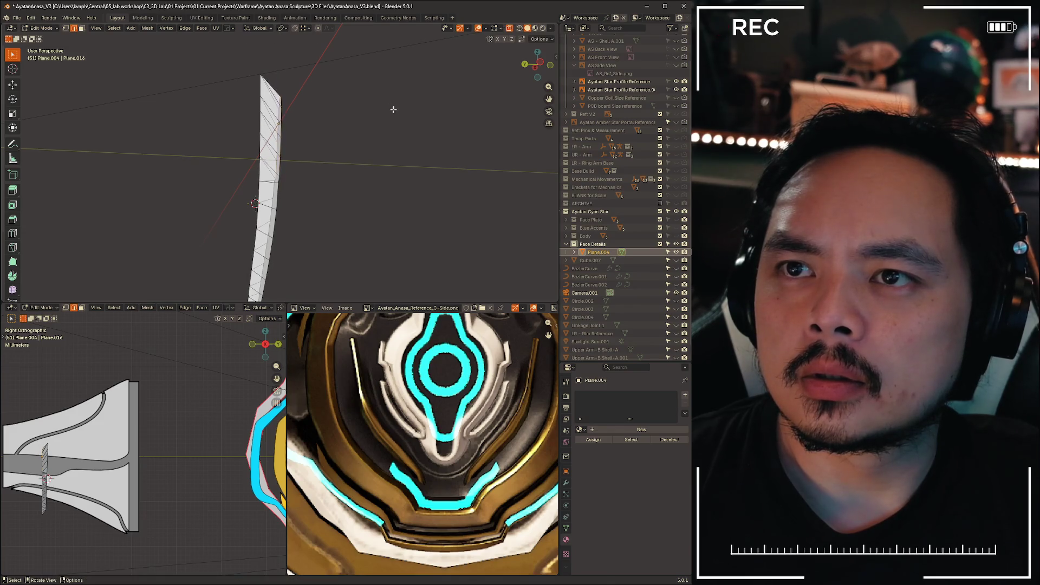
middle_drag(390, 109, 287, 97)
- Shift the tip vertices -0.44088 mm along Y, check from the back, then undo the last adjustment
key(1)
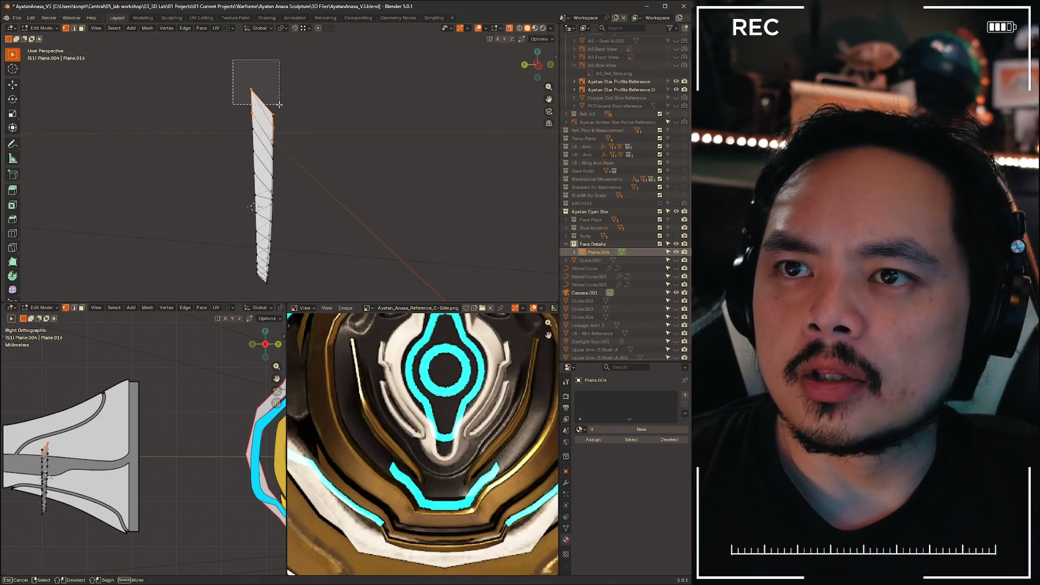
key(g)
key(y)
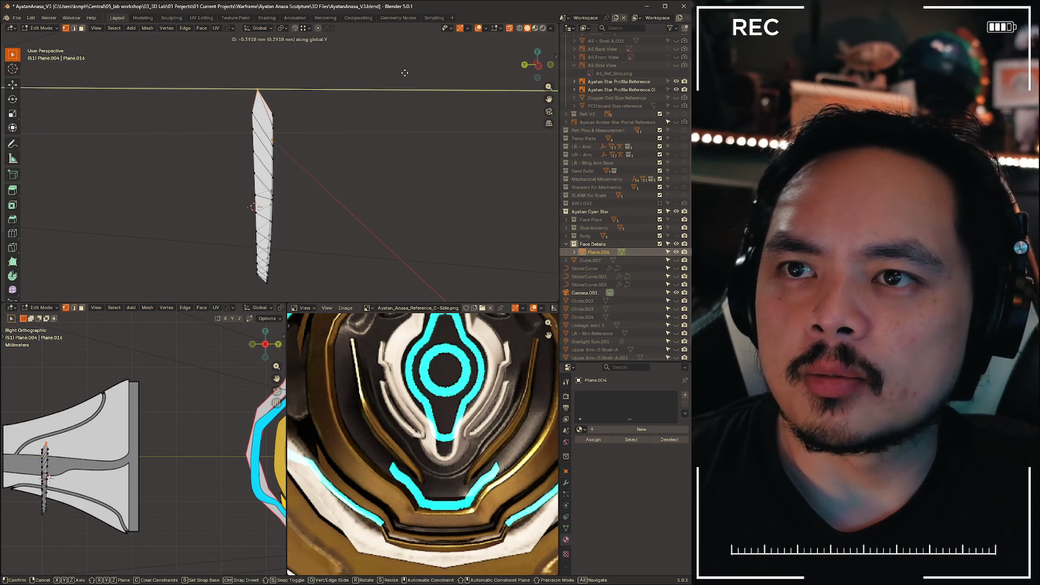
click(405, 72)
mouse_move(405, 73)
middle_down()
mouse_move(271, 102)
mouse_move(355, 96)
mouse_move(404, 168)
mouse_move(441, 179)
mouse_move(465, 126)
mouse_move(244, 182)
mouse_move(325, 120)
middle_up()
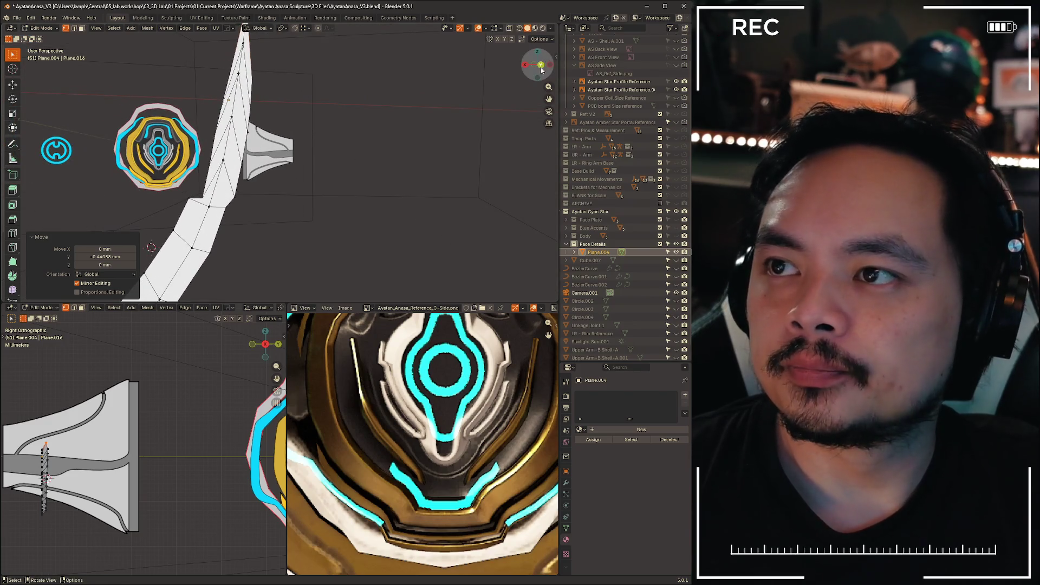
click(541, 65)
scroll(372, 169, up, 2)
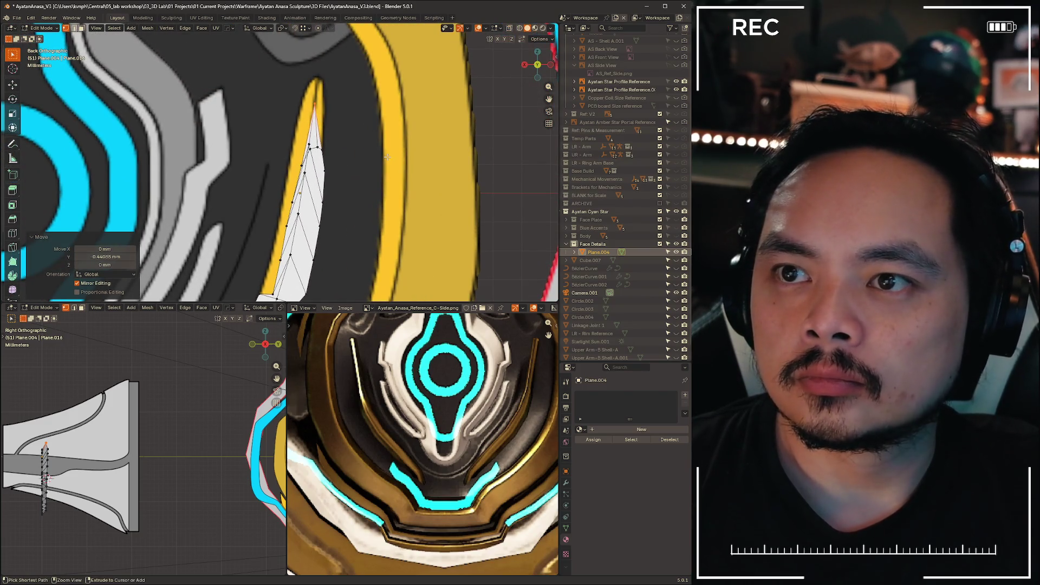
key(ctrl+z)
key(ctrl+z)
key(ctrl+z)
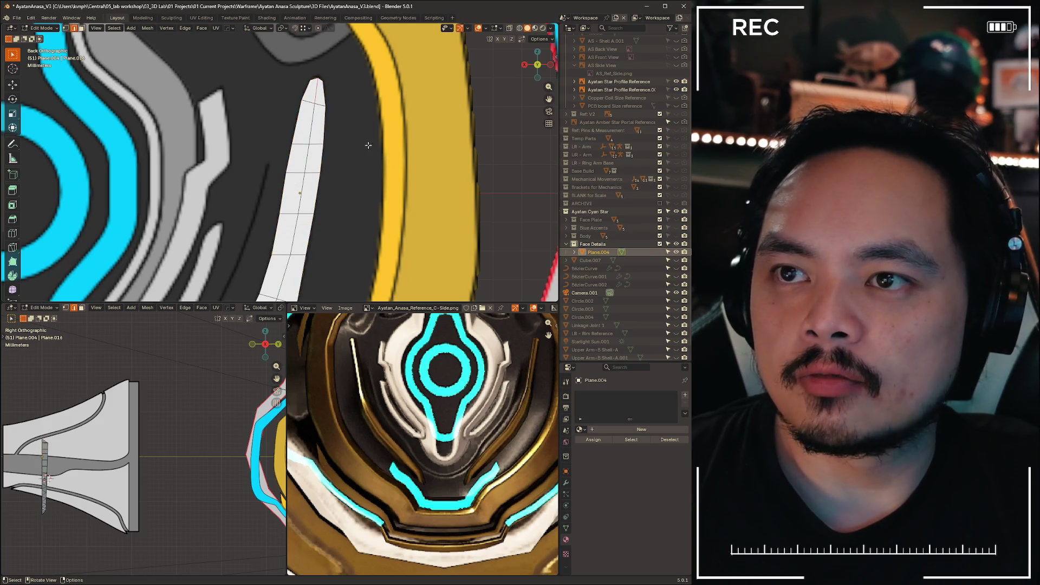
scroll(347, 163, down, 3)
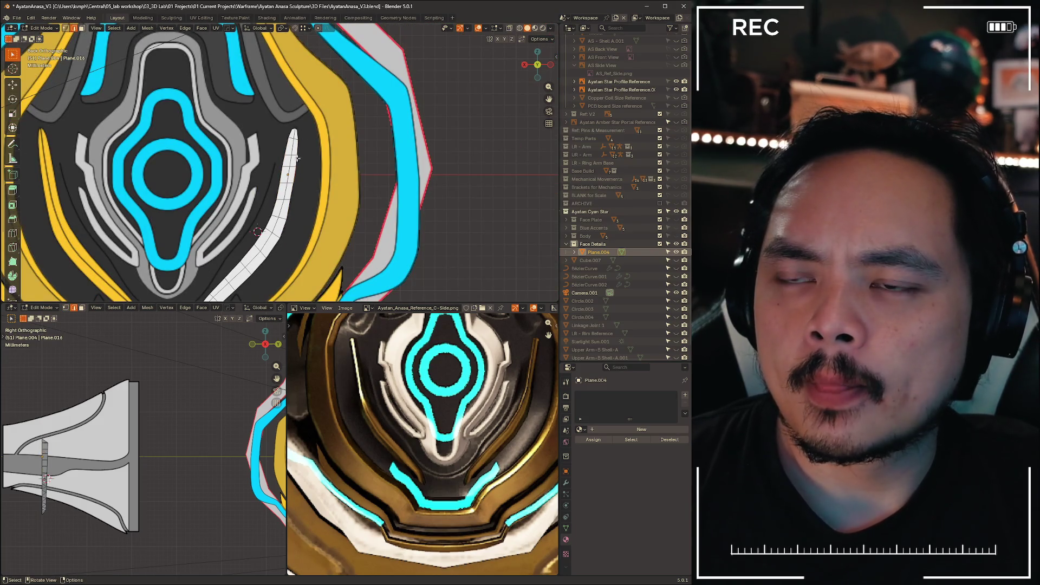
middle_drag(297, 158, 222, 166)
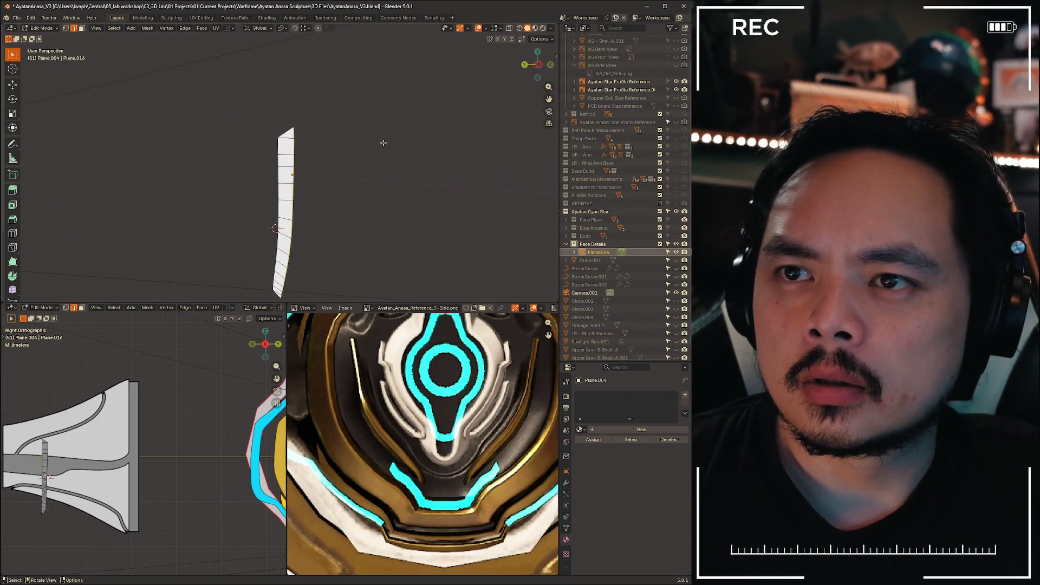
- Shift the strip's edge vertices 0.41738 mm along Y and extrude them 0.60343 mm for thickness
mouse_move(372, 156)
middle_down()
mouse_move(381, 164)
mouse_move(363, 119)
mouse_move(355, 126)
middle_up()
mouse_move(308, 55)
mouse_down()
mouse_move(281, 269)
mouse_move(272, 267)
mouse_up()
mouse_move(336, 237)
middle_down()
mouse_move(309, 144)
mouse_move(325, 186)
middle_up()
key(g)
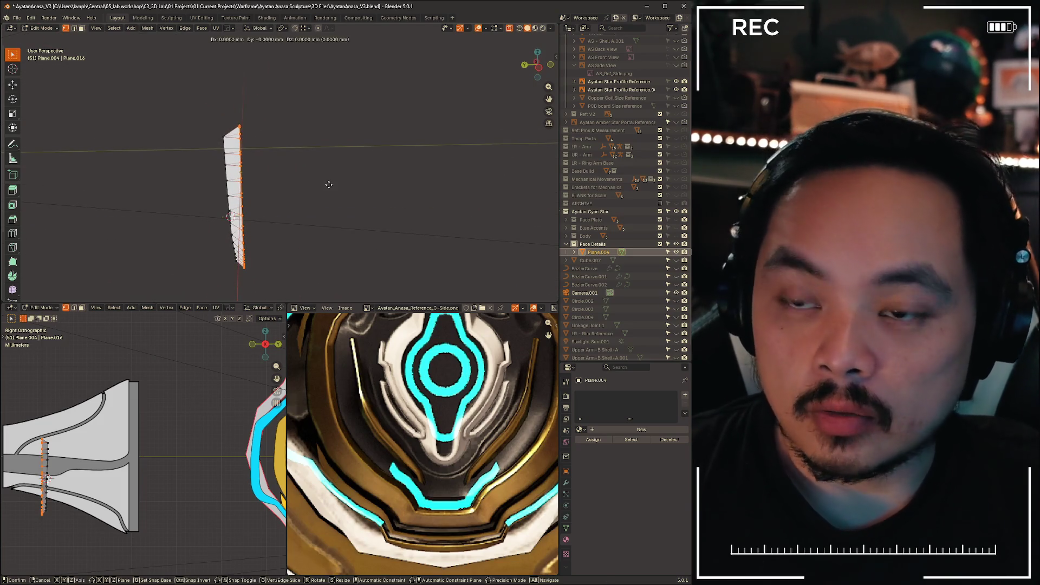
key(y)
click(324, 186)
key(g)
key(y)
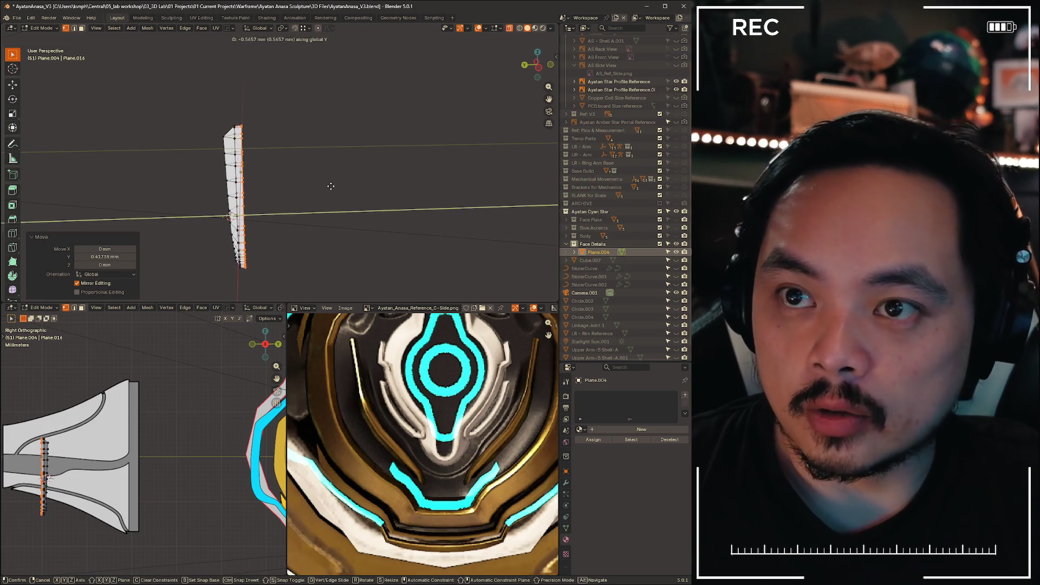
click(330, 186)
mouse_move(339, 180)
middle_down()
mouse_move(281, 164)
mouse_move(325, 158)
mouse_move(349, 161)
mouse_move(240, 181)
mouse_move(230, 49)
mouse_move(235, 88)
mouse_move(328, 199)
mouse_move(355, 167)
mouse_move(339, 169)
mouse_move(412, 180)
mouse_move(363, 179)
mouse_move(355, 238)
mouse_move(360, 221)
middle_up()
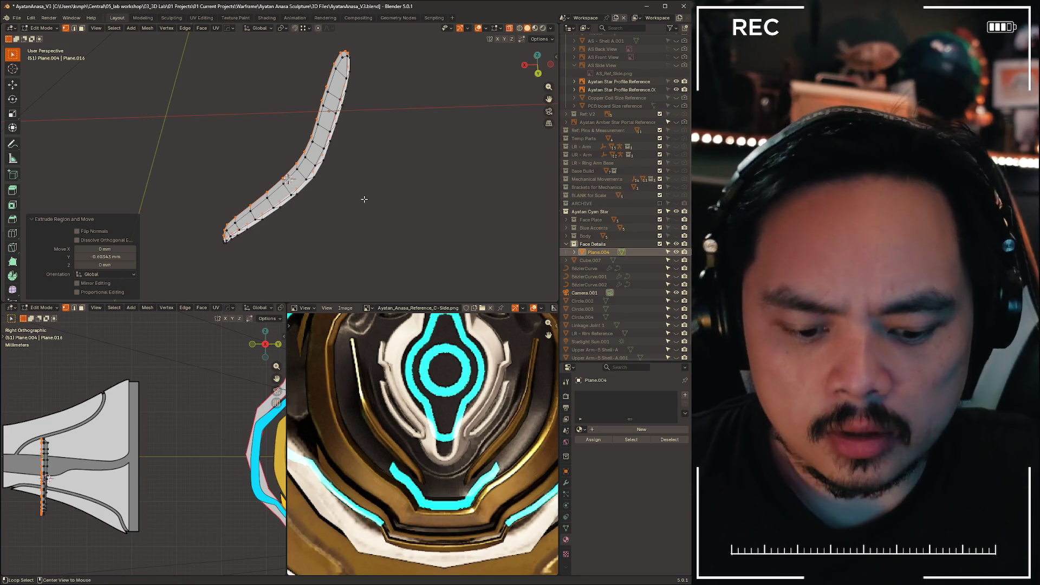
- Set the strip's object origin to its bottom
key(ctrl+shift+alt+c)
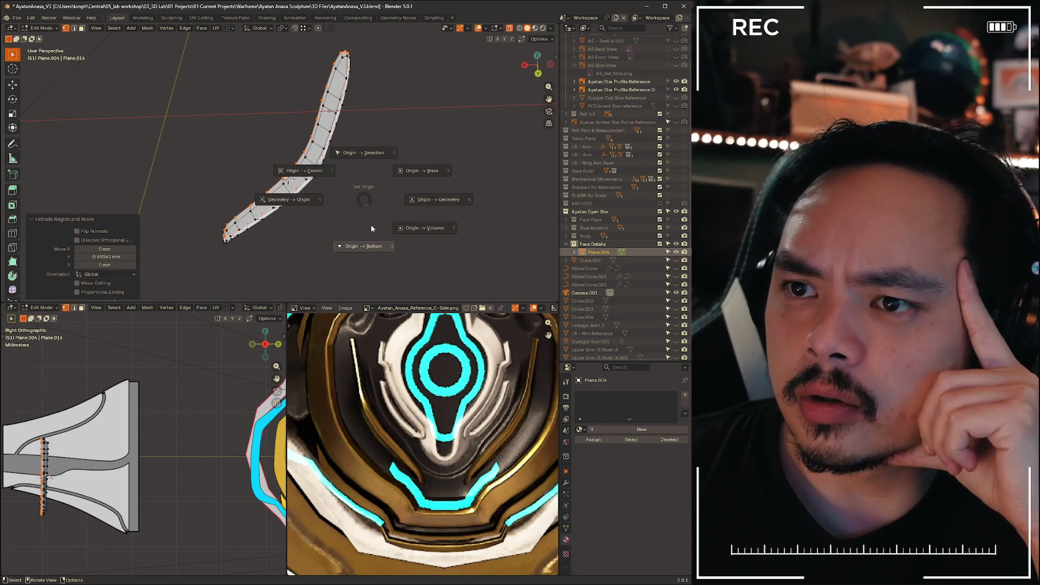
click(367, 246)
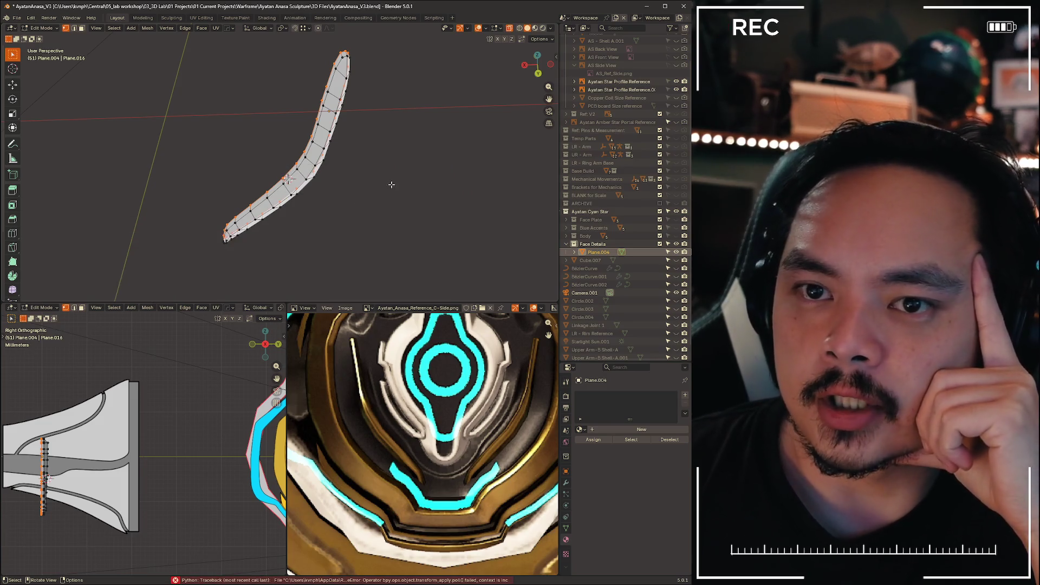
mouse_move(388, 184)
middle_down()
mouse_move(212, 193)
mouse_move(214, 162)
middle_up()
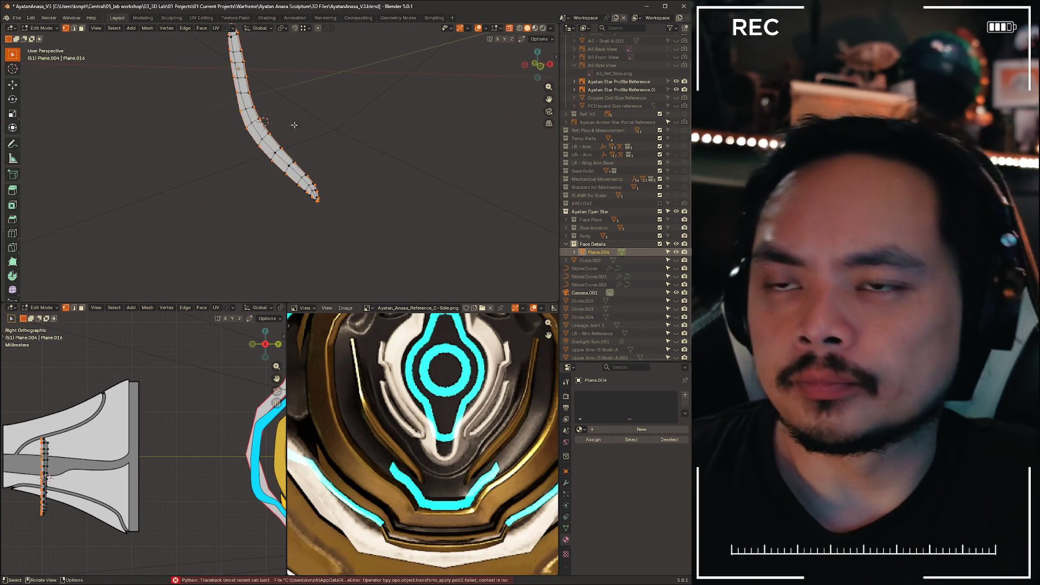
mouse_move(325, 200)
middle_down()
mouse_move(345, 193)
mouse_move(379, 144)
mouse_move(304, 157)
mouse_move(398, 152)
mouse_move(343, 158)
mouse_move(379, 147)
mouse_move(303, 145)
mouse_move(223, 103)
mouse_move(174, 106)
mouse_move(333, 100)
mouse_move(367, 168)
middle_up()
- Switch to edge selection, view the strip from the Left, and hide the Ref: Ayatan Star images
key(2)
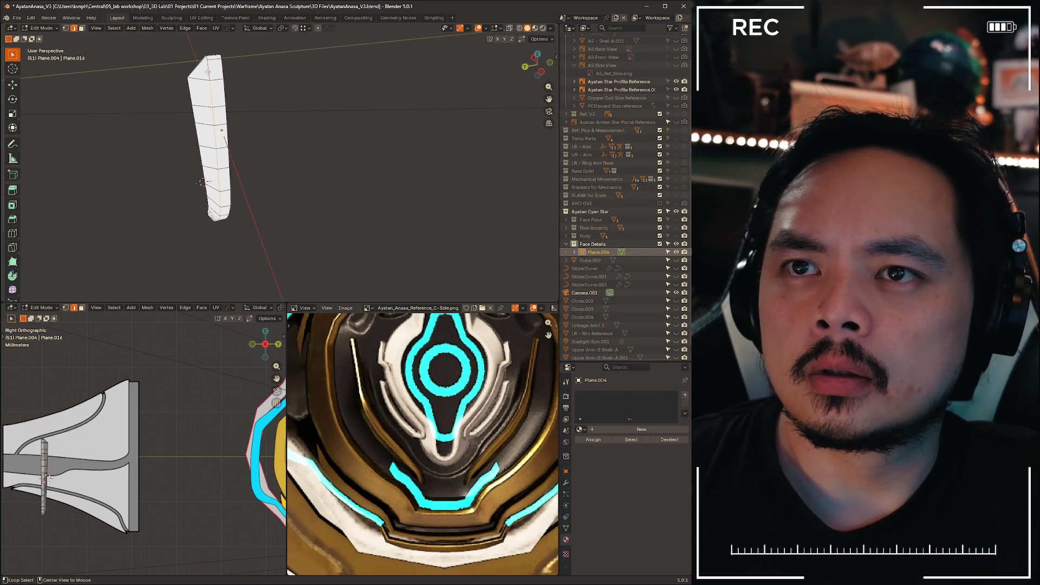
middle_drag(207, 71, 551, 47)
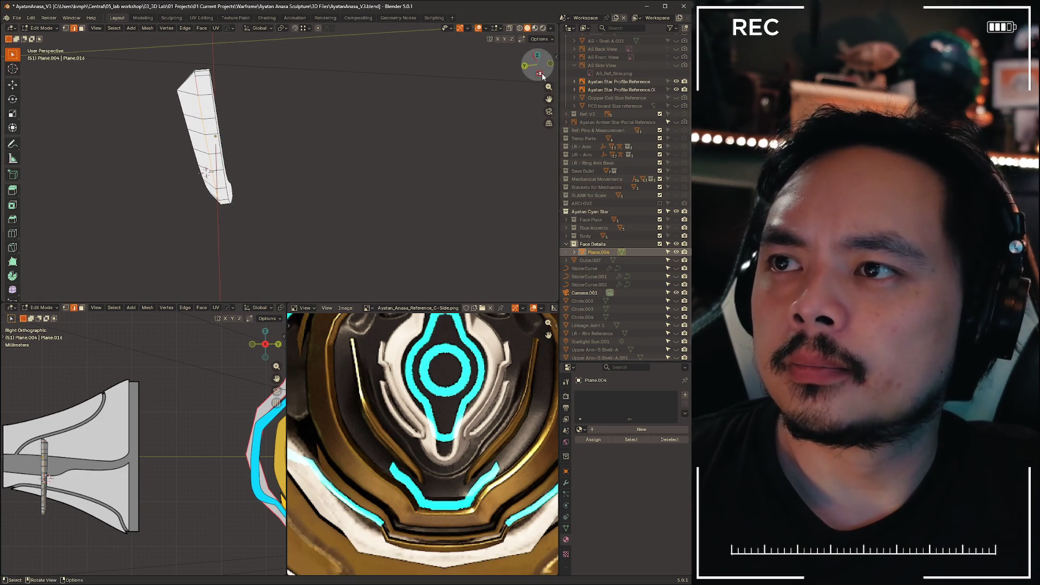
click(541, 75)
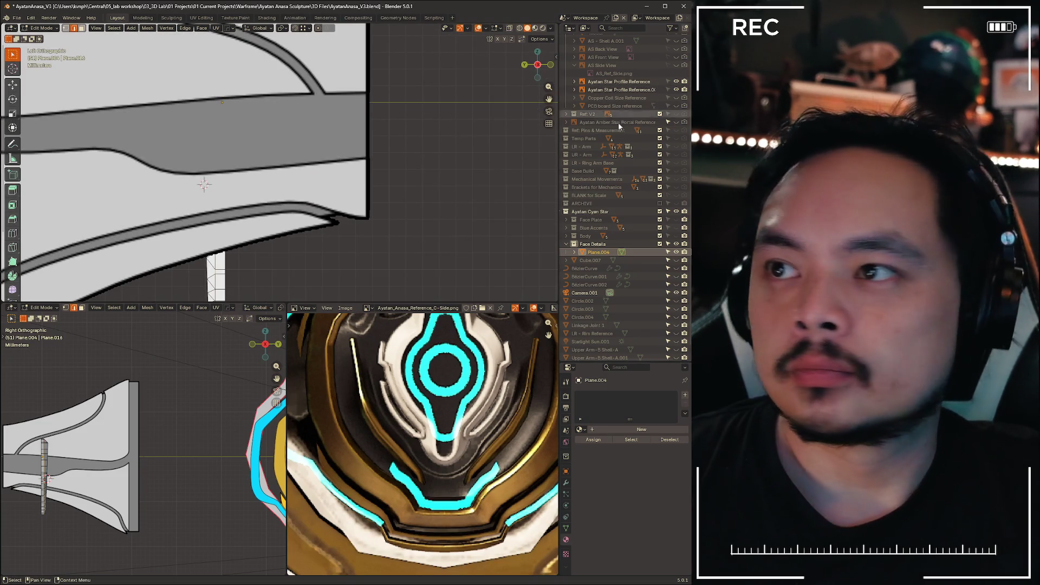
scroll(620, 126, up, 2)
click(676, 55)
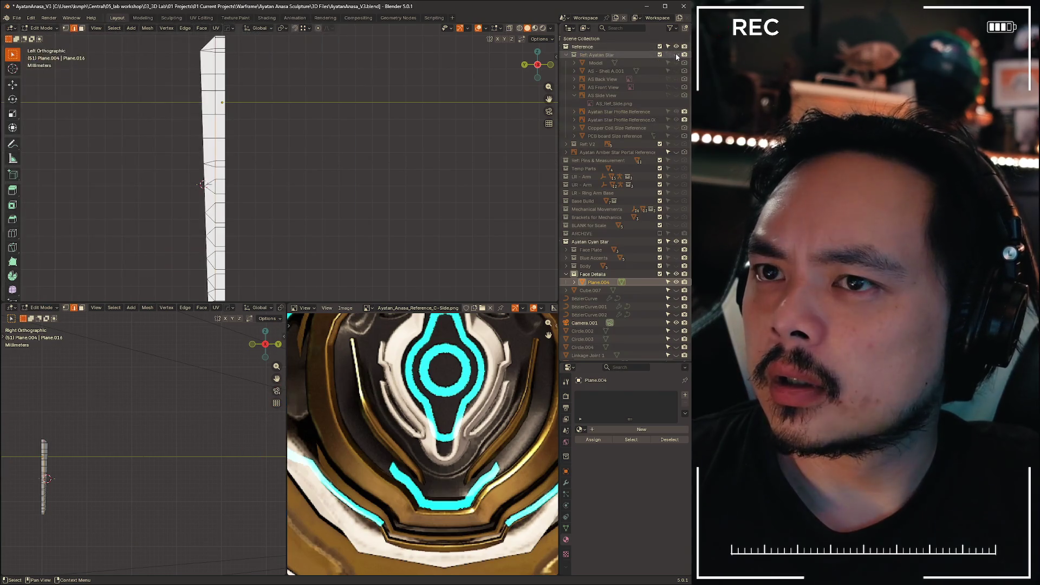
- Select the vertices along one side of the strip and shift them 0.26764 mm along Y
key(1)
scroll(303, 141, down, 2)
shift+middle_drag(295, 136, 337, 151)
scroll(368, 176, down, 1)
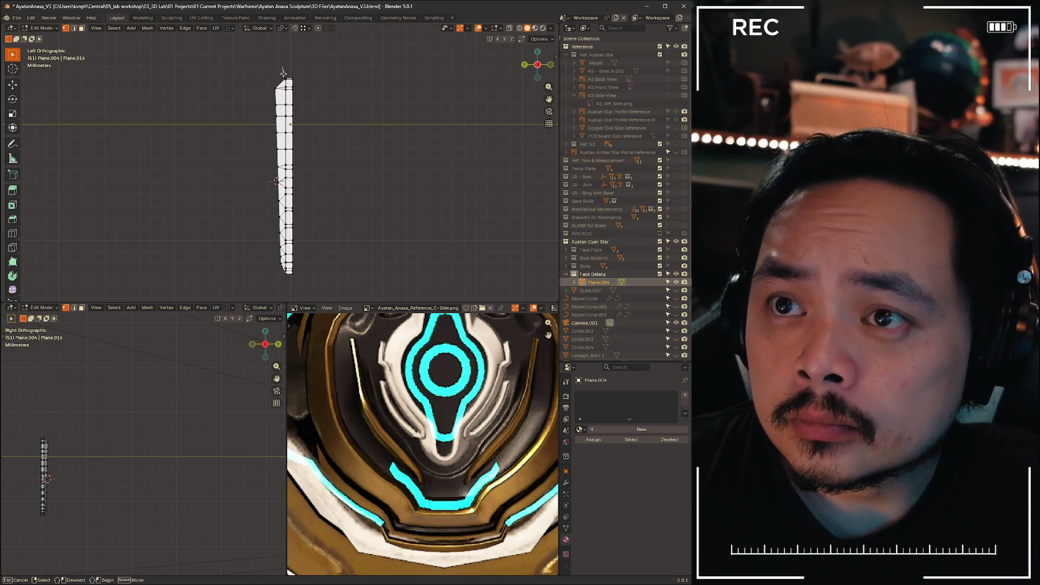
mouse_move(282, 72)
mouse_down()
mouse_move(292, 300)
mouse_move(261, 292)
mouse_move(211, 157)
mouse_up()
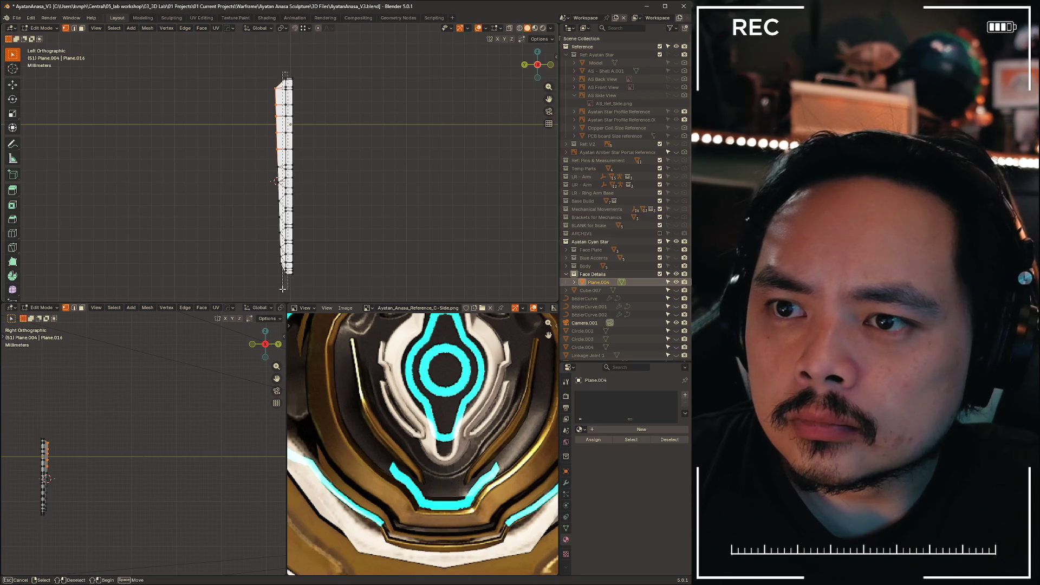
drag(282, 288, 283, 289)
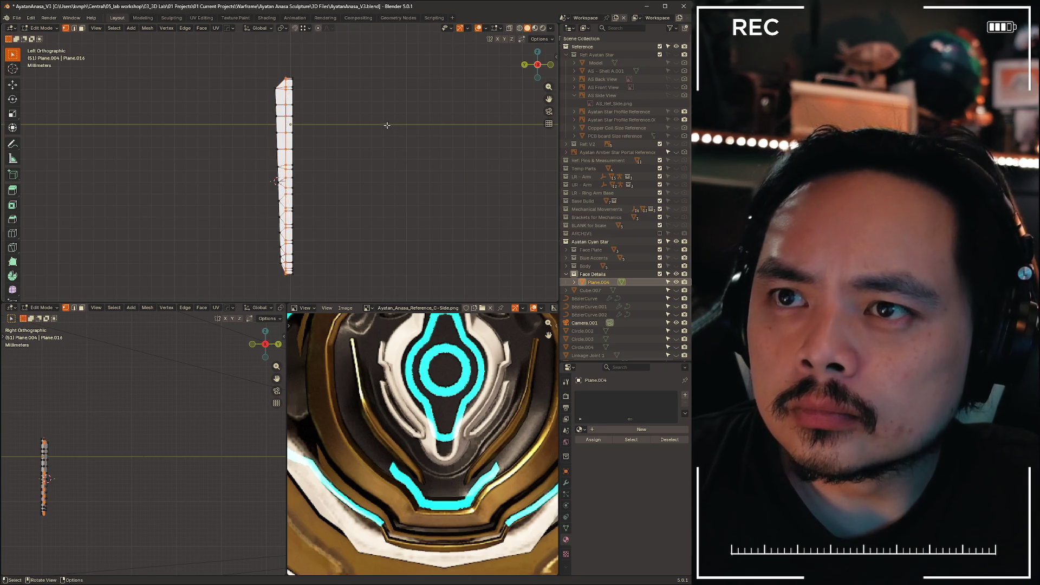
scroll(383, 123, up, 2)
key(g)
key(y)
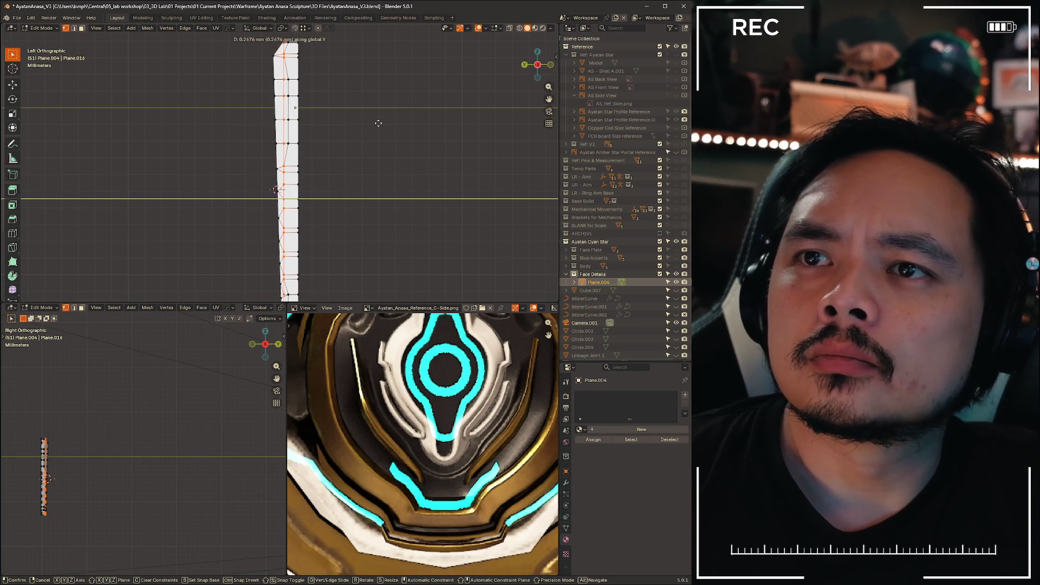
click(378, 123)
- Nudge the vertices near the strip's top slightly along Y and rotate them -1.2°
mouse_move(343, 116)
shift+middle_down()
mouse_move(324, 170)
mouse_move(325, 157)
shift+middle_up()
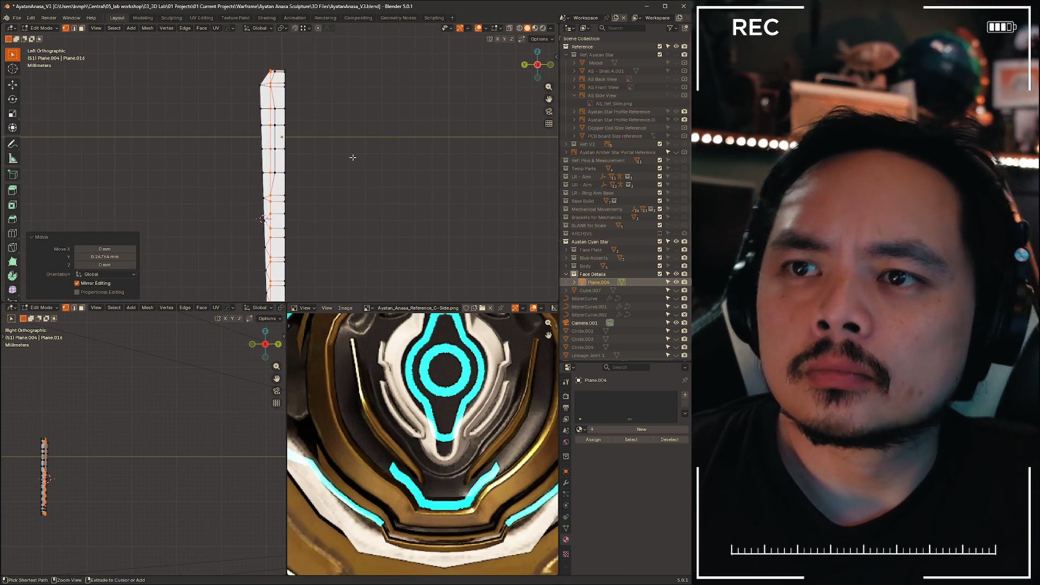
scroll(348, 163, down, 2)
shift+middle_drag(321, 90, 282, 48)
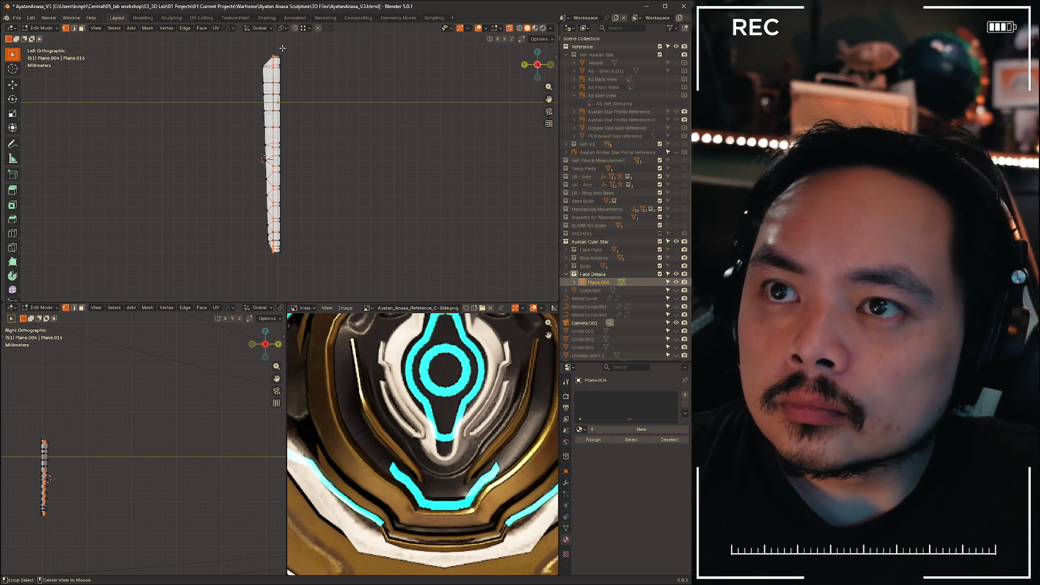
drag(277, 50, 270, 273)
scroll(325, 162, up, 2)
mouse_move(336, 87)
shift+middle_down()
mouse_move(340, 176)
mouse_move(374, 69)
mouse_move(382, 109)
mouse_move(440, 114)
shift+middle_up()
key(g)
key(y)
click(353, 160)
key(r)
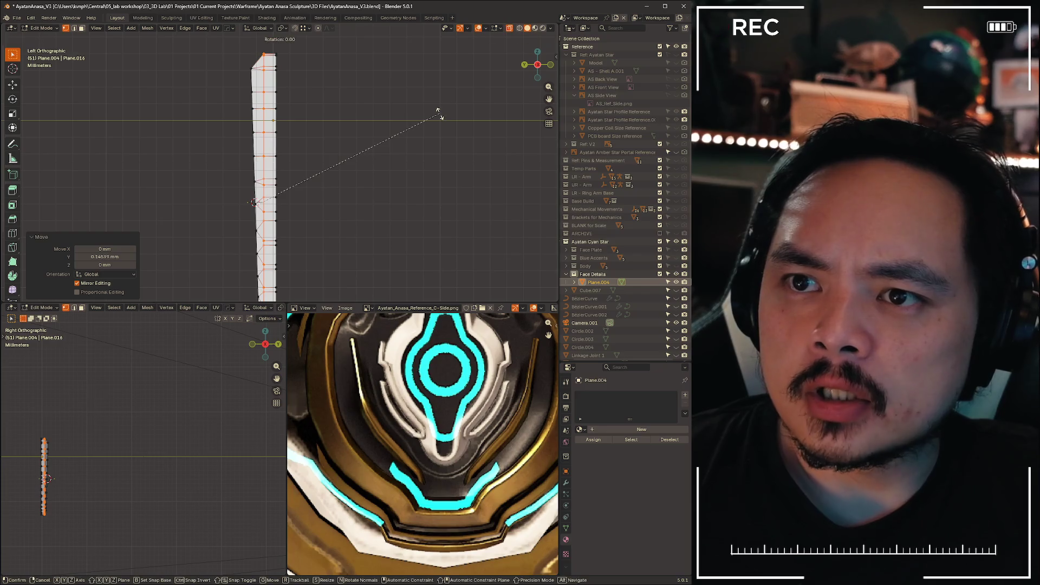
click(440, 109)
- Select the vertices along the strip's right edge and scale them to 0.873
scroll(381, 194, down, 2)
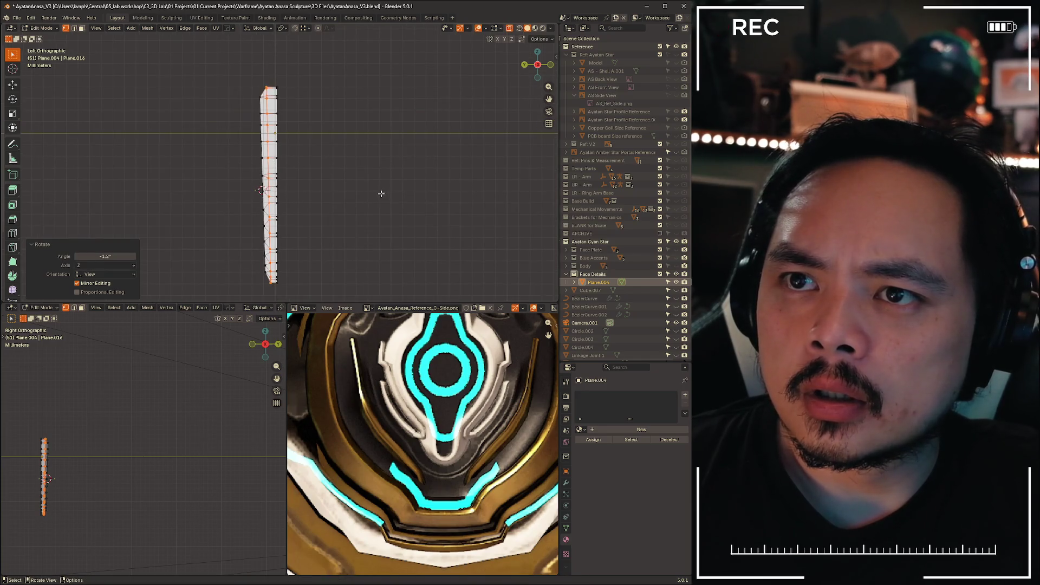
click(338, 219)
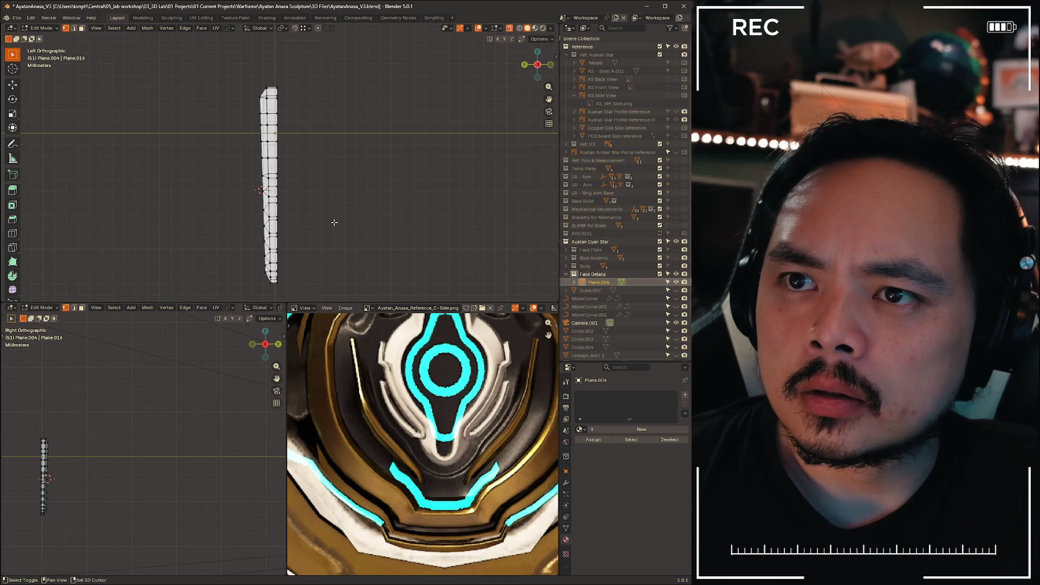
shift+middle_drag(334, 222, 342, 224)
scroll(287, 117, up, 2)
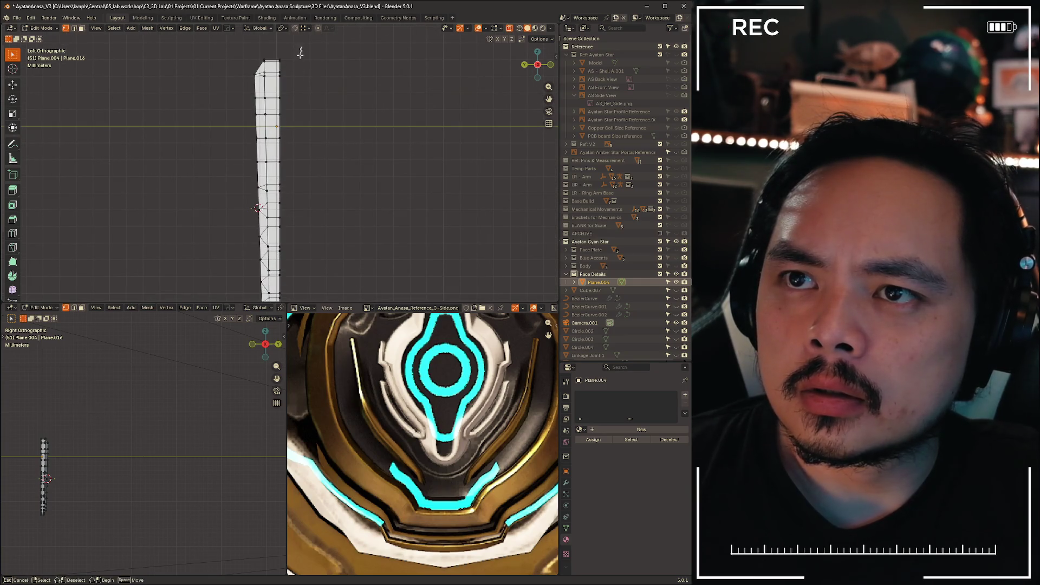
drag(301, 266, 302, 286)
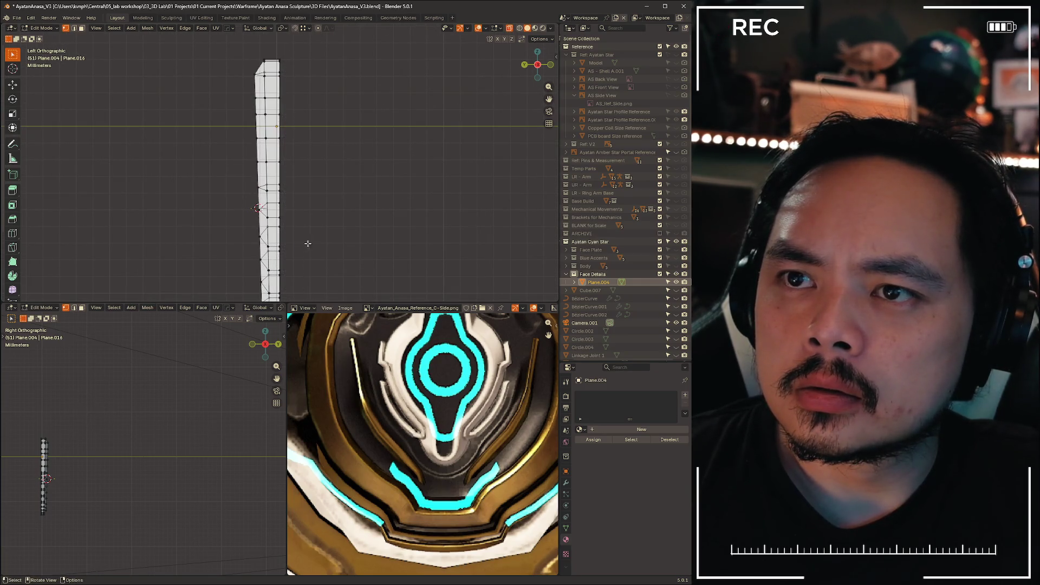
shift+middle_drag(312, 165, 318, 102)
scroll(308, 48, down, 1)
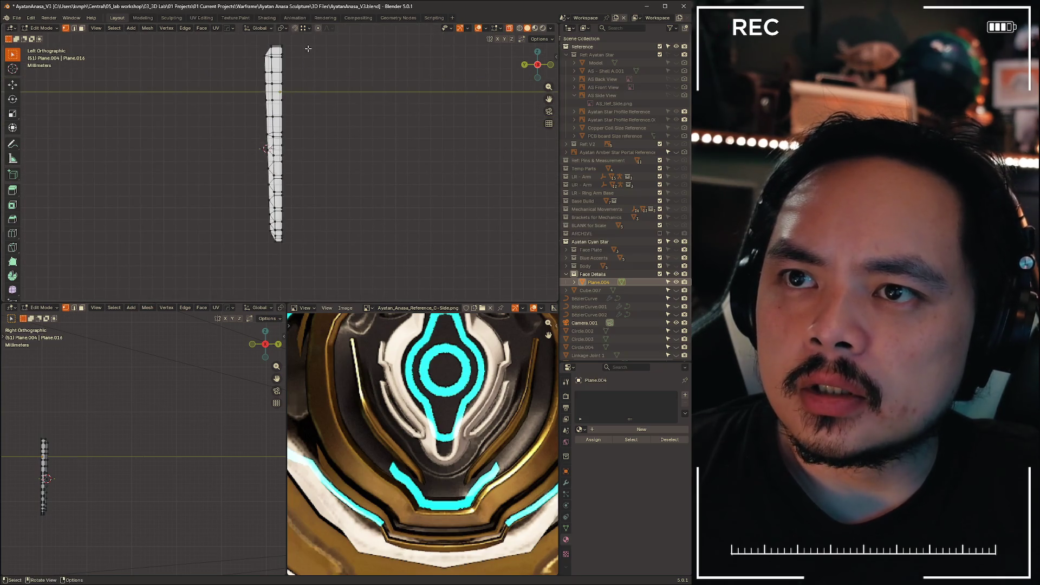
drag(296, 58, 281, 258)
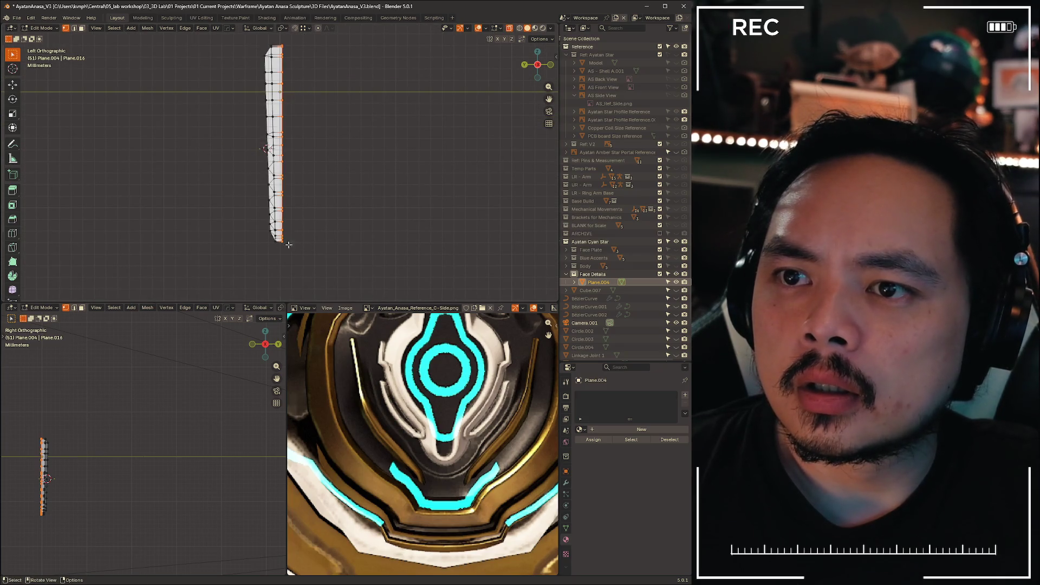
key(s)
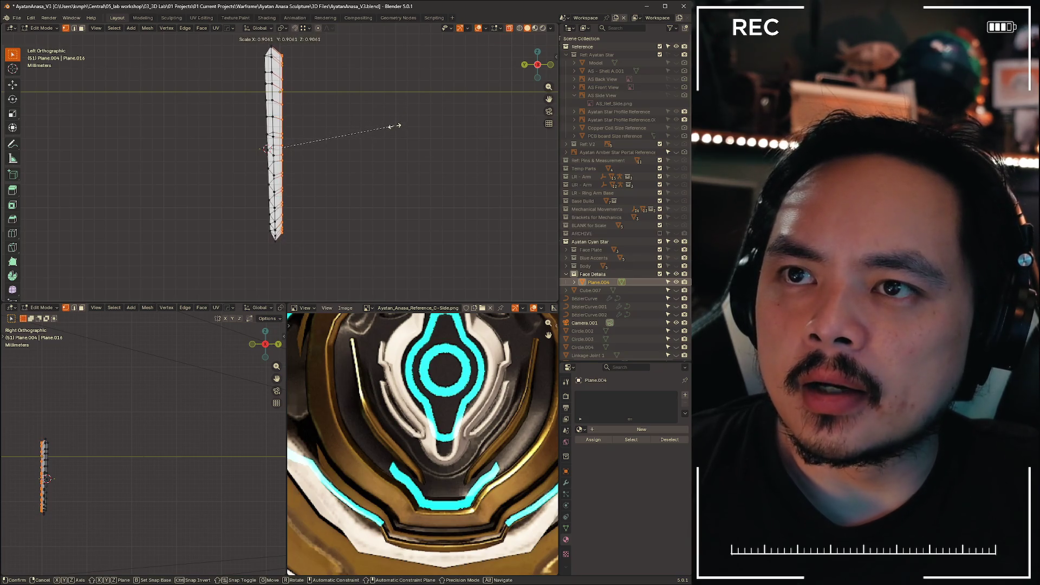
click(387, 127)
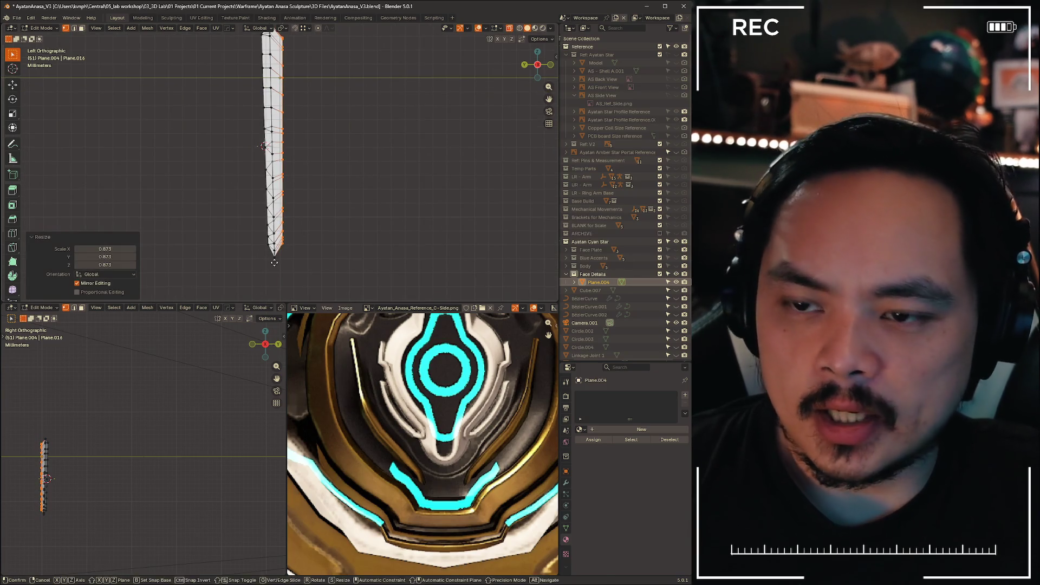
- Lower those edge vertices about 1 mm along Z, then select the side edge loop
key(g)
key(z)
click(275, 262)
shift+middle_drag(336, 99, 338, 156)
mouse_move(415, 174)
middle_down()
mouse_move(213, 198)
mouse_move(190, 184)
mouse_move(357, 226)
mouse_move(200, 238)
mouse_move(352, 221)
mouse_move(308, 112)
mouse_move(344, 163)
mouse_move(372, 168)
mouse_move(365, 121)
mouse_move(385, 168)
middle_up()
alt+click(301, 115)
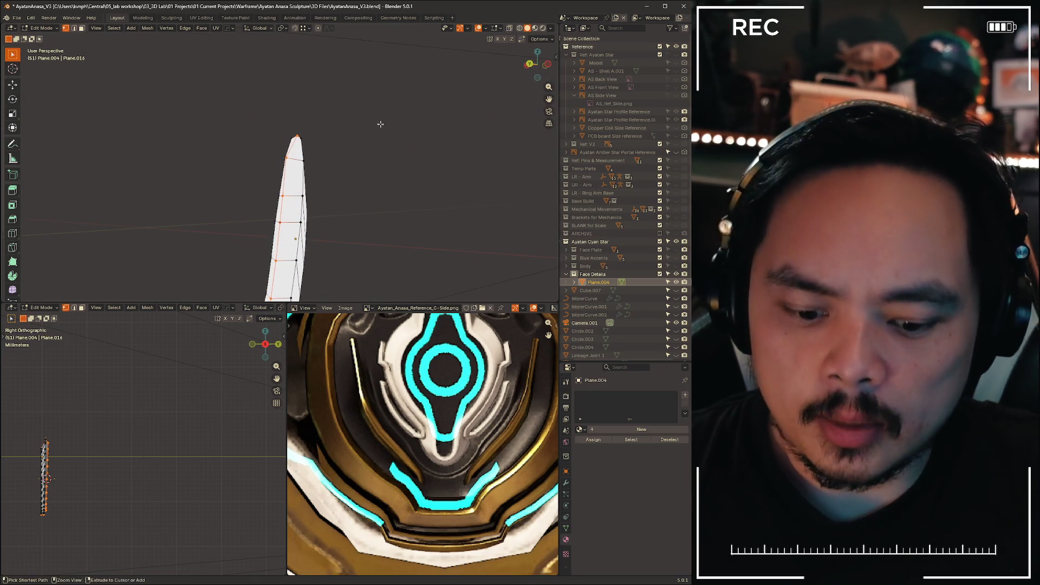
- Bevel the selected side edge loop into a four-segment rounded band, then deselect it
key(ctrl+b)
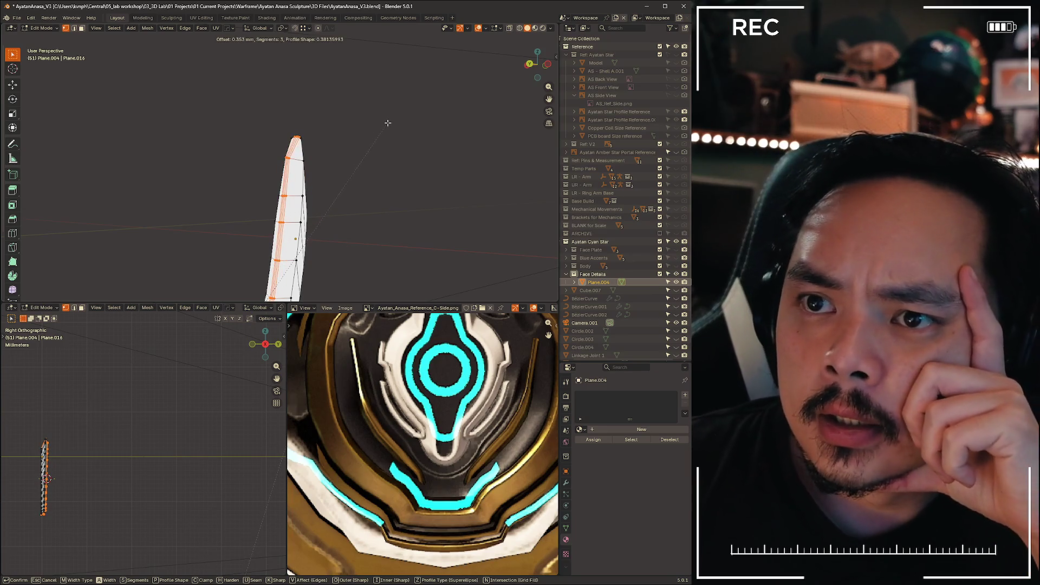
scroll(391, 116, up, 1)
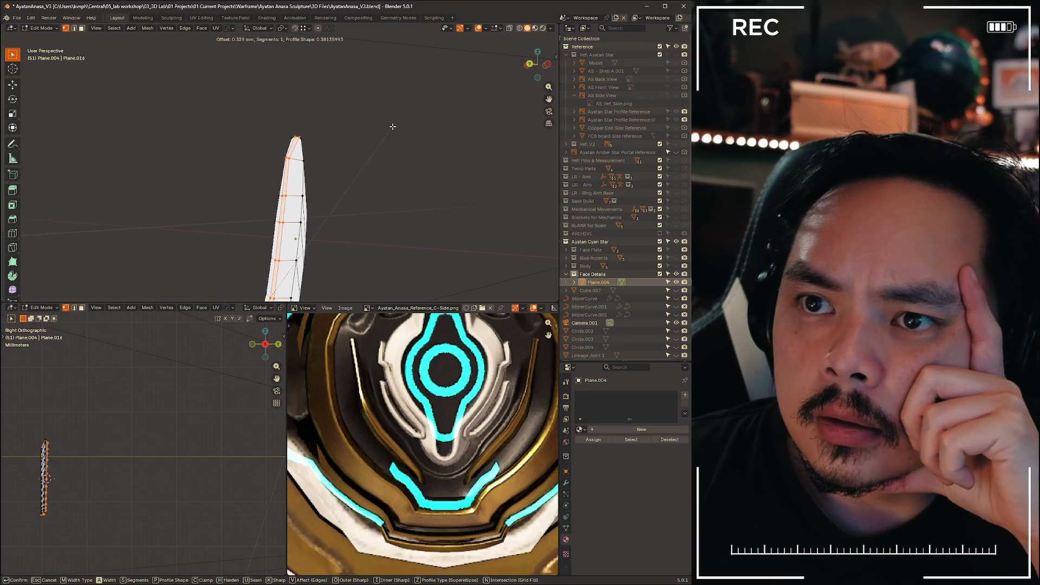
click(392, 127)
mouse_move(374, 160)
middle_down()
mouse_move(379, 213)
mouse_move(209, 201)
mouse_move(336, 174)
mouse_move(359, 158)
mouse_move(400, 157)
mouse_move(327, 135)
mouse_move(336, 148)
mouse_move(383, 97)
mouse_move(327, 142)
mouse_move(368, 108)
middle_up()
click(330, 92)
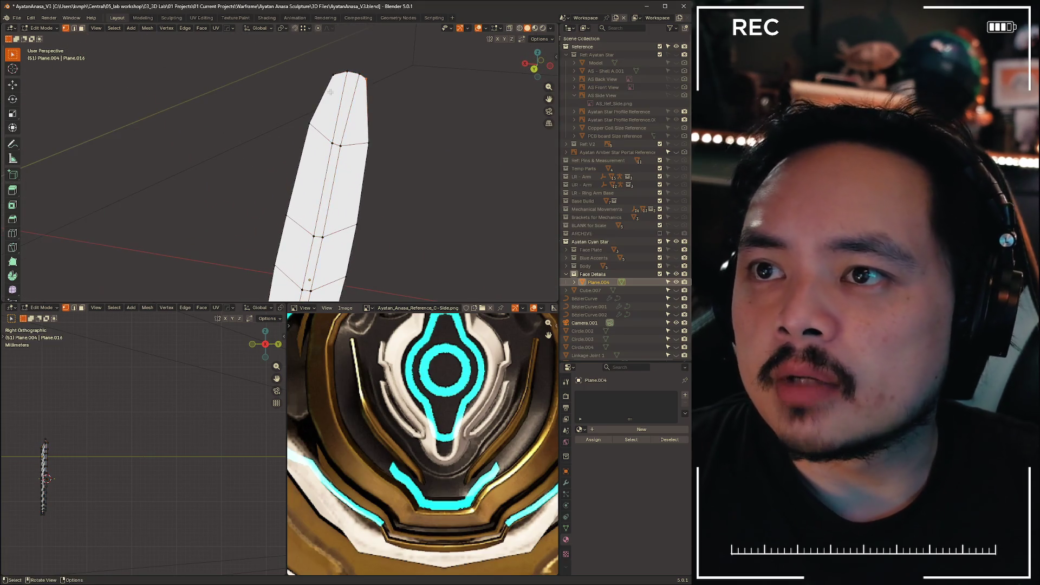
- Try a vertex slide on the tip, undo it, and line up a straight Back Orthographic view
key(shift+v)
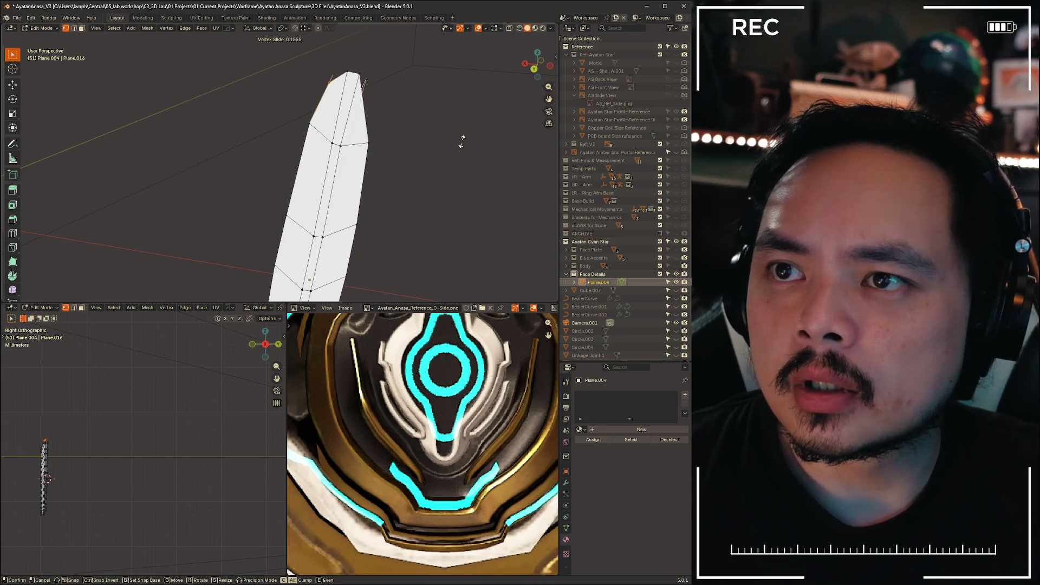
click(465, 146)
key(ctrl+z)
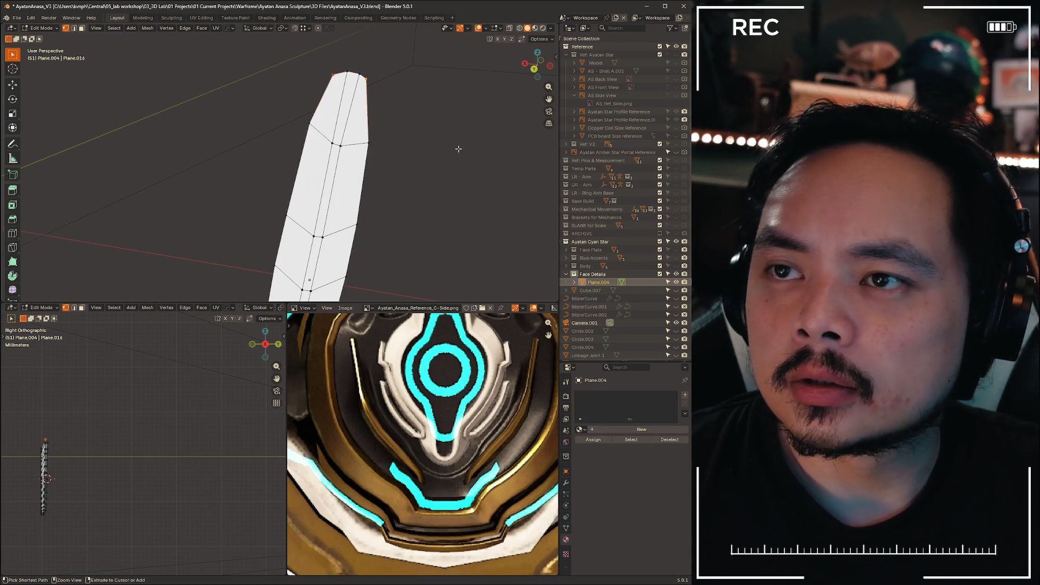
mouse_move(457, 148)
middle_down()
mouse_move(399, 157)
mouse_move(428, 160)
mouse_move(517, 65)
middle_up()
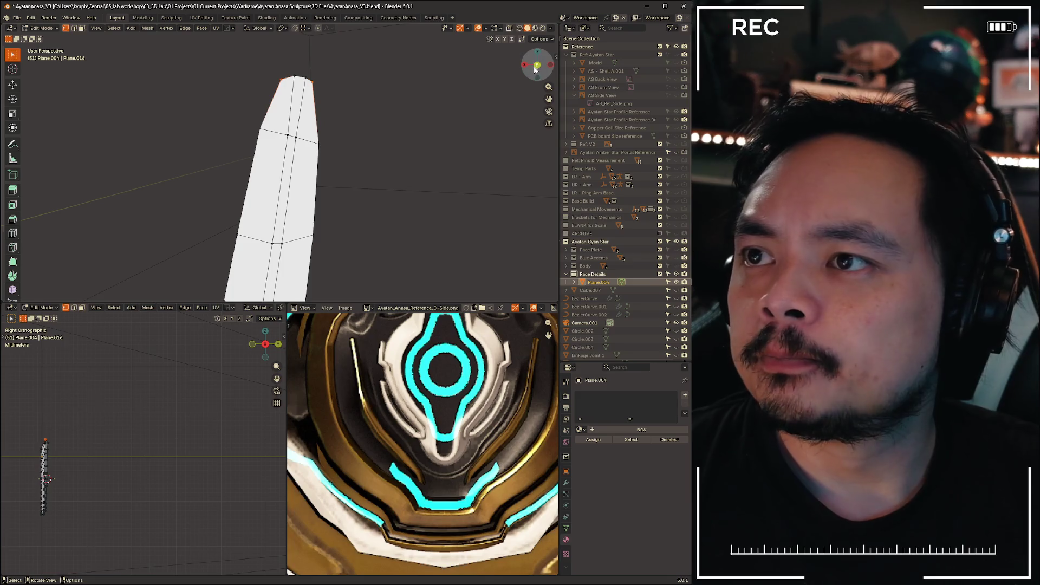
click(535, 66)
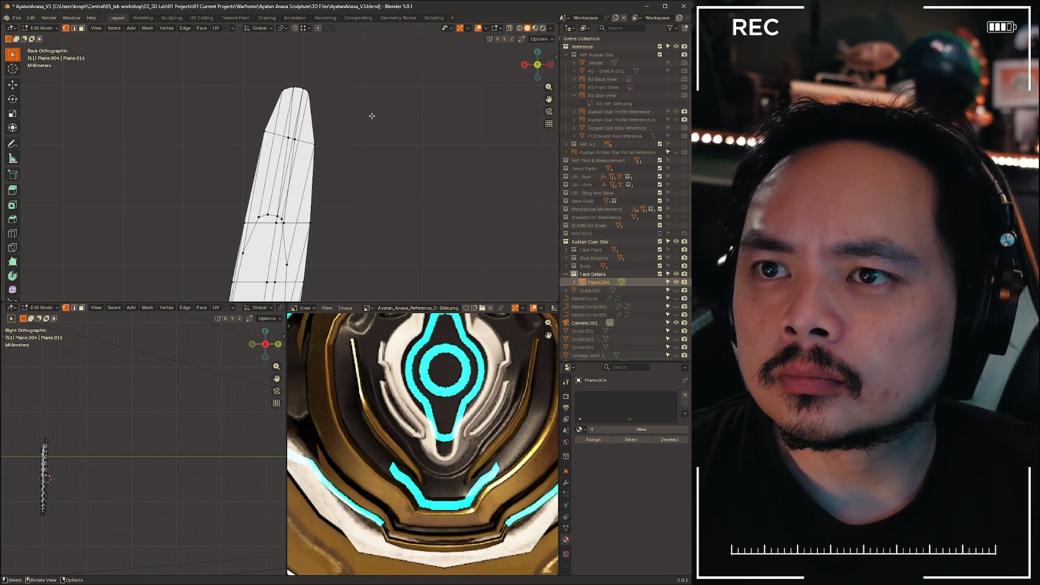
scroll(376, 118, down, 2)
scroll(379, 122, up, 5)
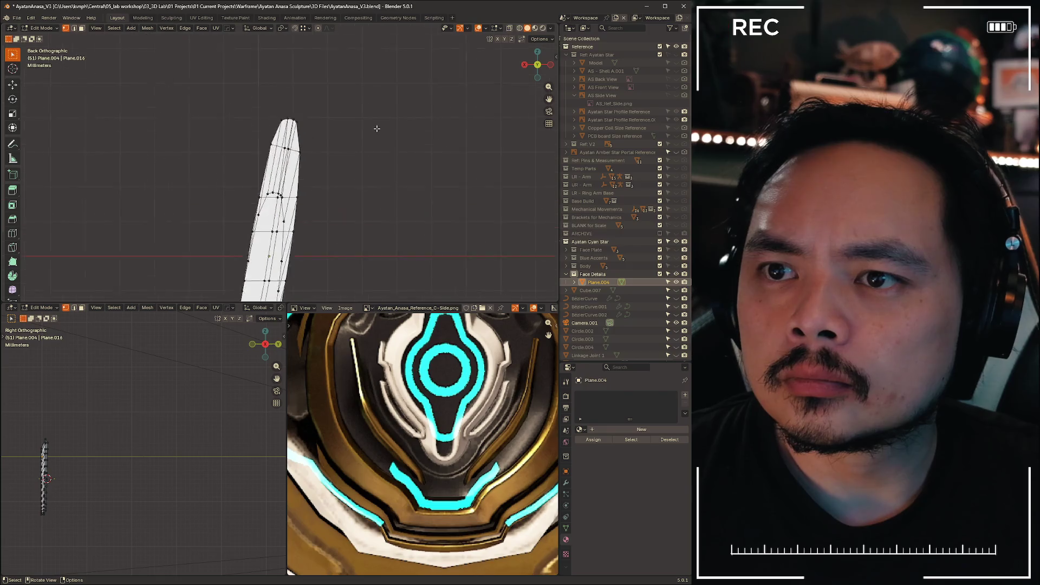
scroll(379, 130, down, 3)
scroll(379, 131, up, 3)
scroll(380, 131, down, 3)
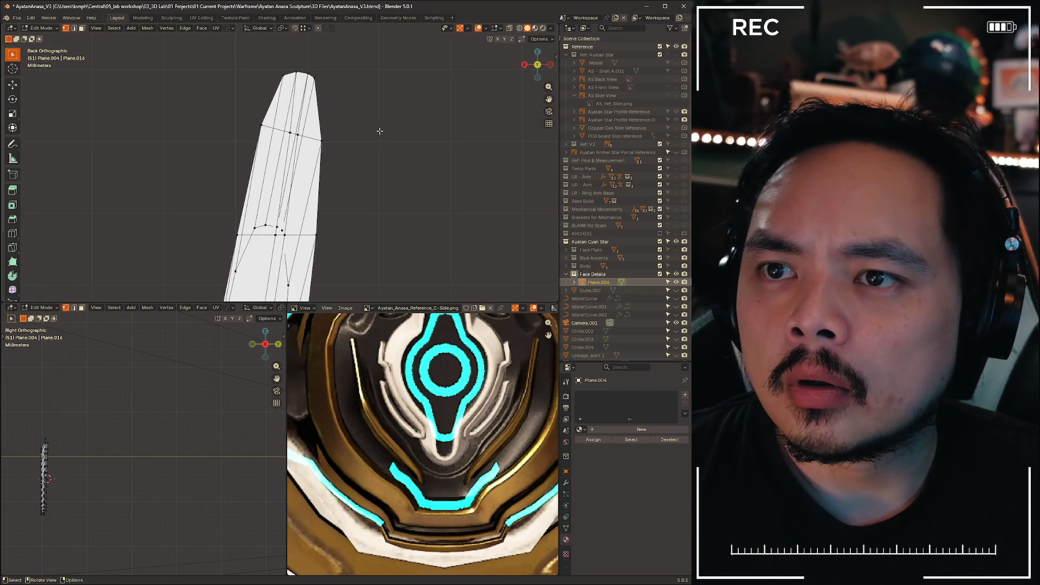
scroll(379, 132, up, 1)
key(alt+z)
key(alt+z)
key(alt+z)
key(alt+z)
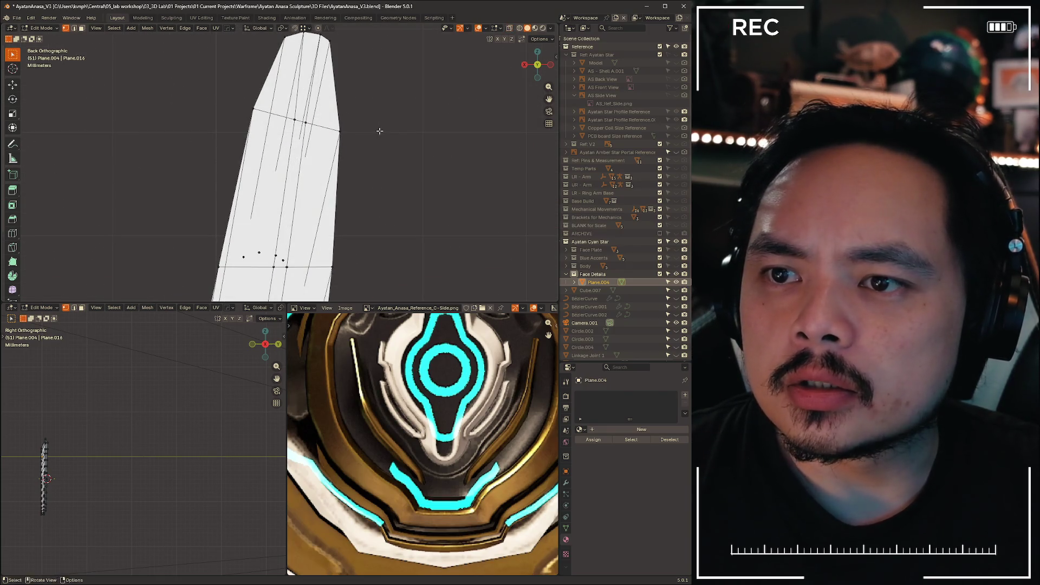
mouse_move(424, 195)
middle_down()
mouse_move(413, 195)
mouse_move(538, 81)
middle_up()
click(537, 65)
key(alt+z)
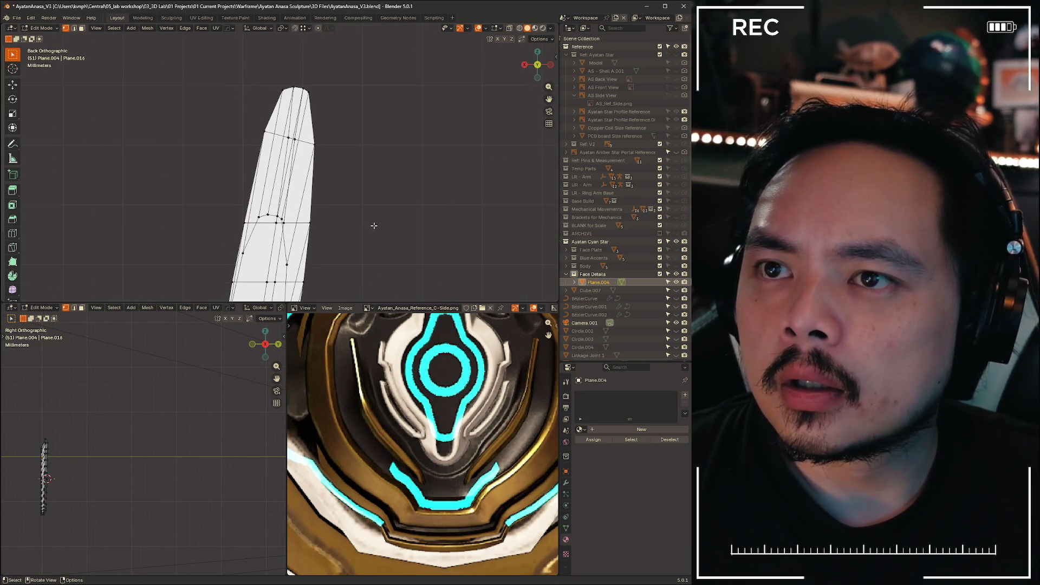
scroll(268, 108, up, 3)
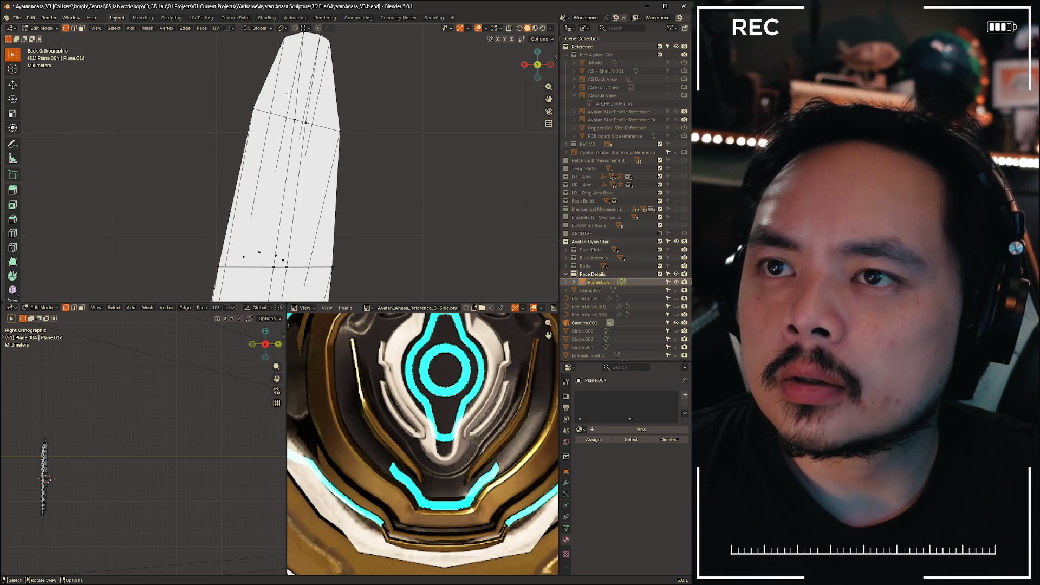
scroll(255, 112, down, 1)
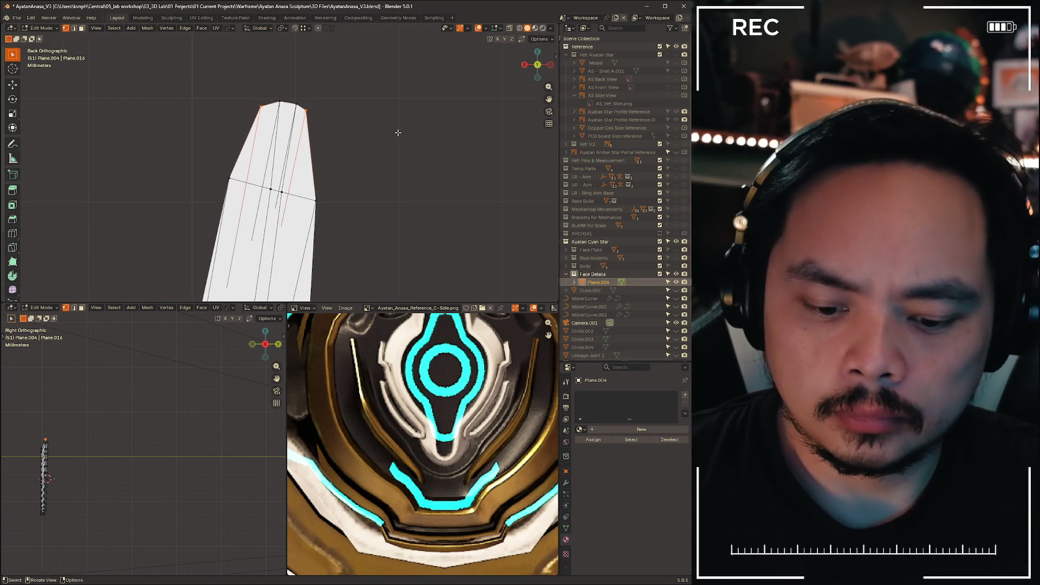
- Slide the top tip vertices and pull both top corners down into a rounded point, then exit to Object Mode
key(g)
key(g)
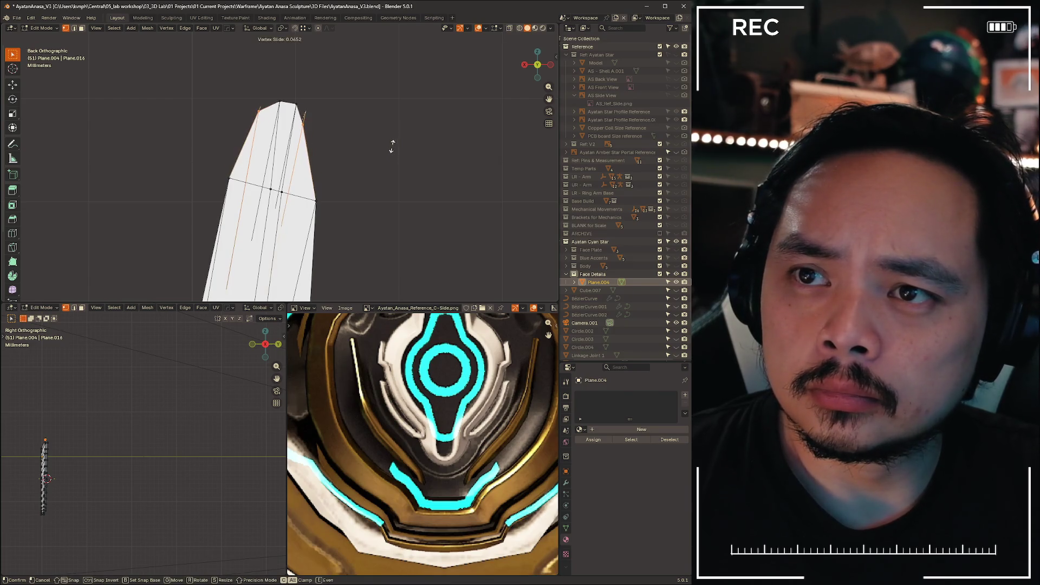
click(334, 117)
drag(320, 114, 321, 114)
key(g)
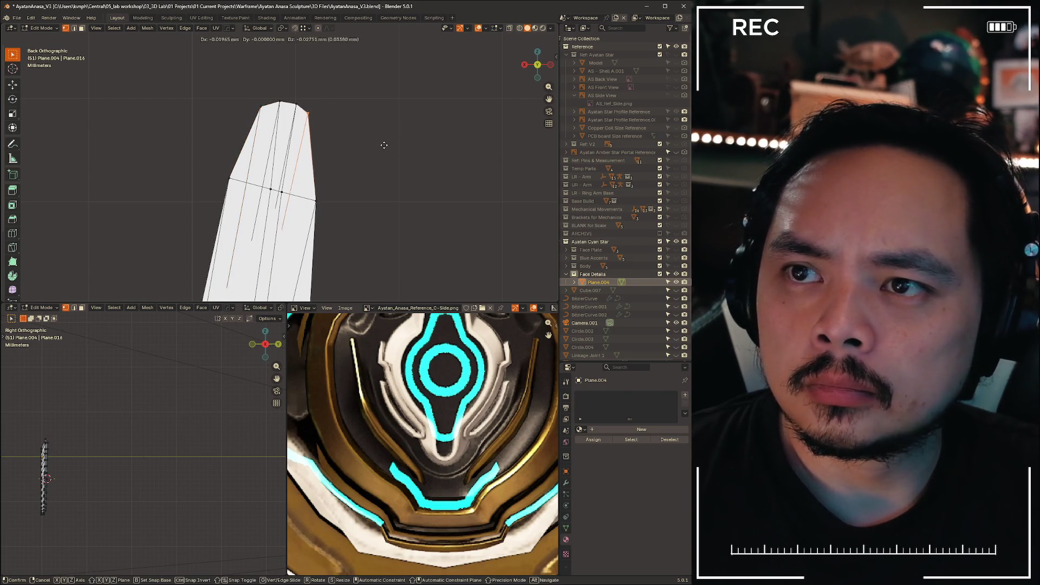
click(386, 169)
click(261, 107)
key(g)
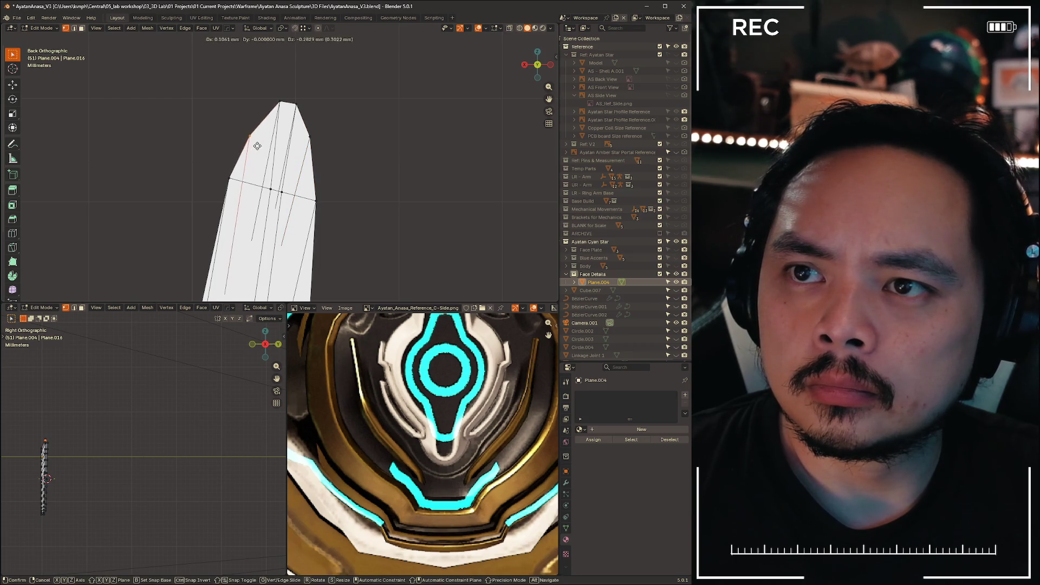
click(261, 143)
scroll(369, 178, down, 3)
scroll(358, 187, up, 2)
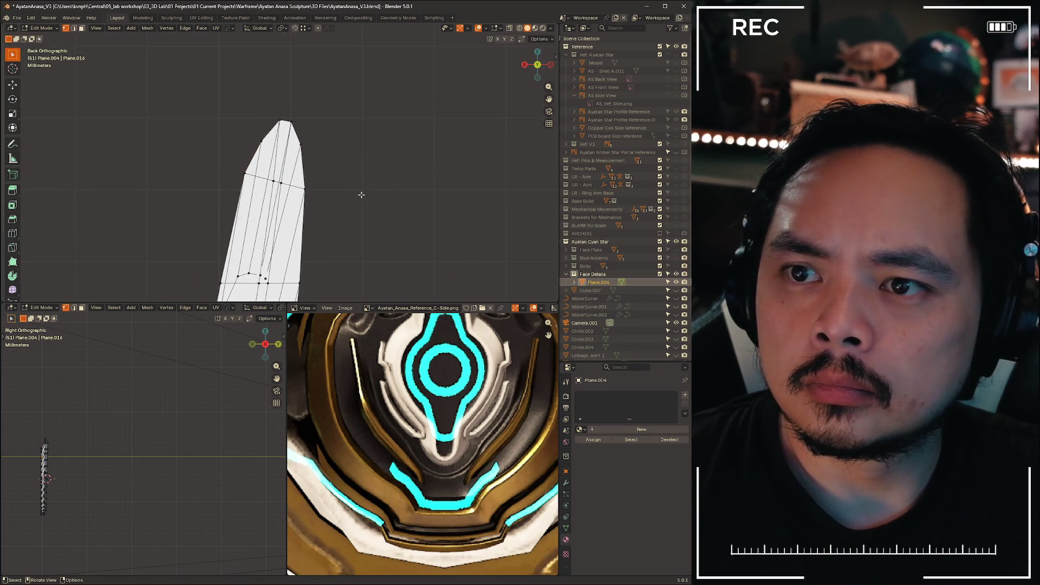
key(ctrl+Tab)
click(377, 191)
scroll(377, 190, down, 2)
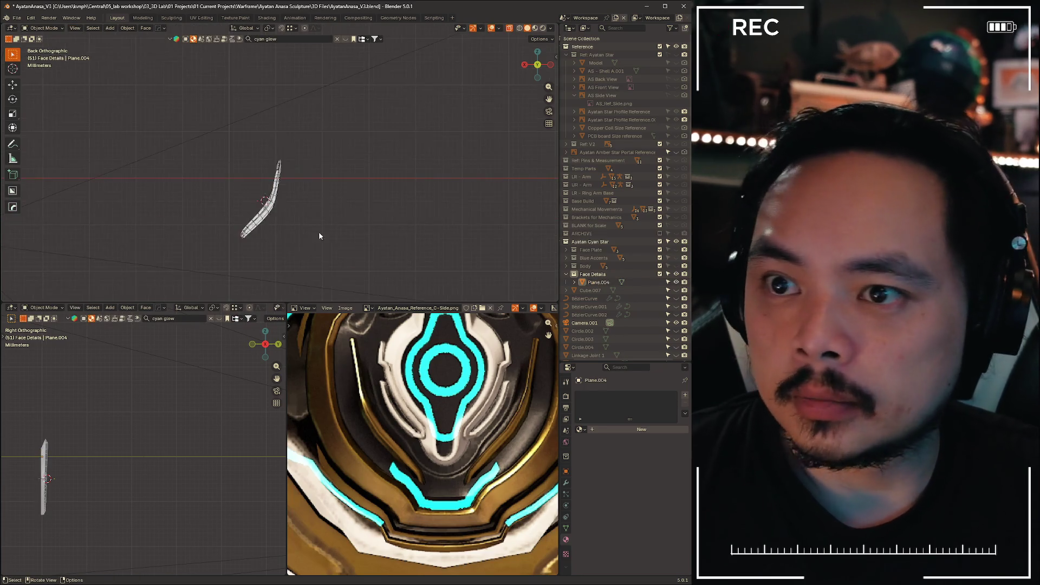
- Select the Plane.004 strip in the viewport and start editing its name in the Outliner
mouse_move(432, 175)
middle_down()
mouse_move(412, 162)
mouse_move(435, 130)
mouse_move(332, 120)
middle_up()
click(334, 125)
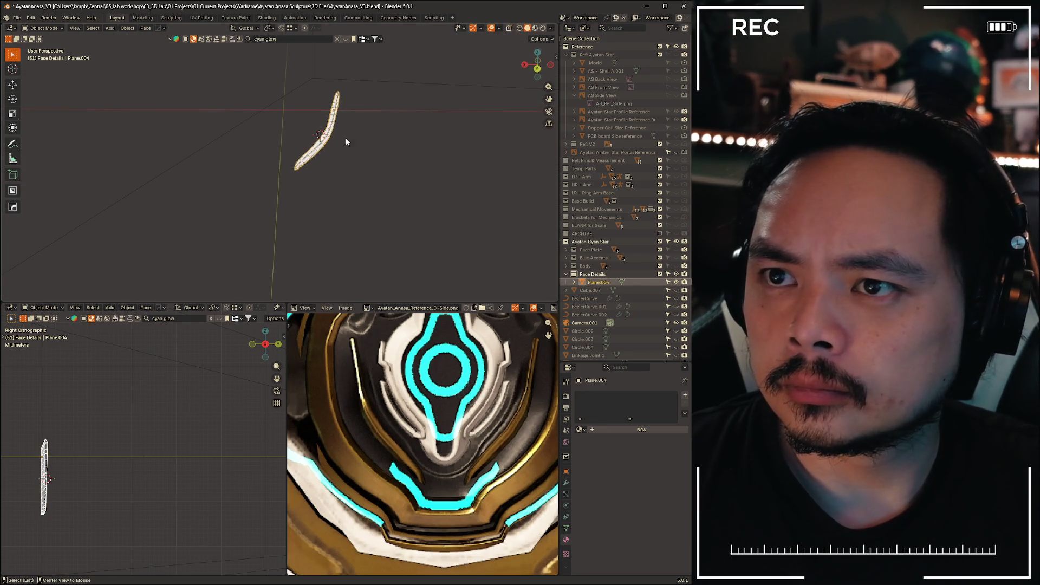
key(alt+a)
click(334, 128)
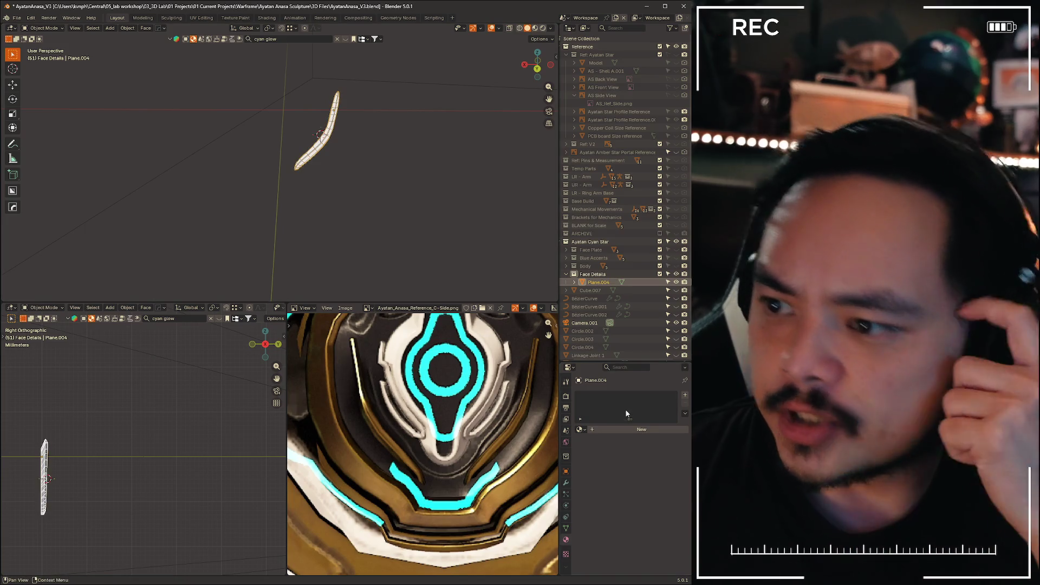
double_click(596, 282)
scroll(605, 283, down, 2)
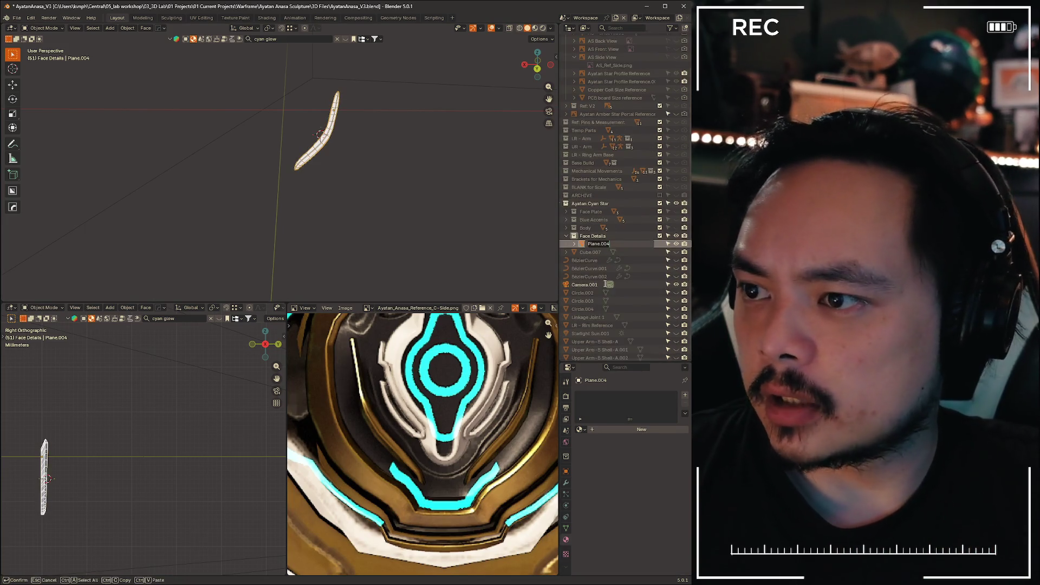
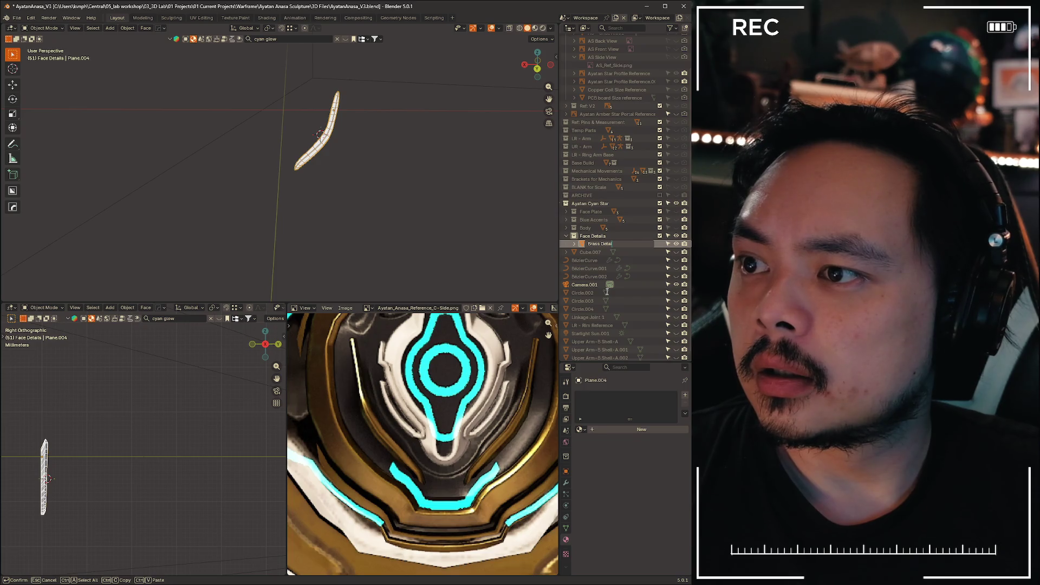
- Rename the strip to 'Brass Detail 1' and assign it the Brass material
text(1)
key(Return)
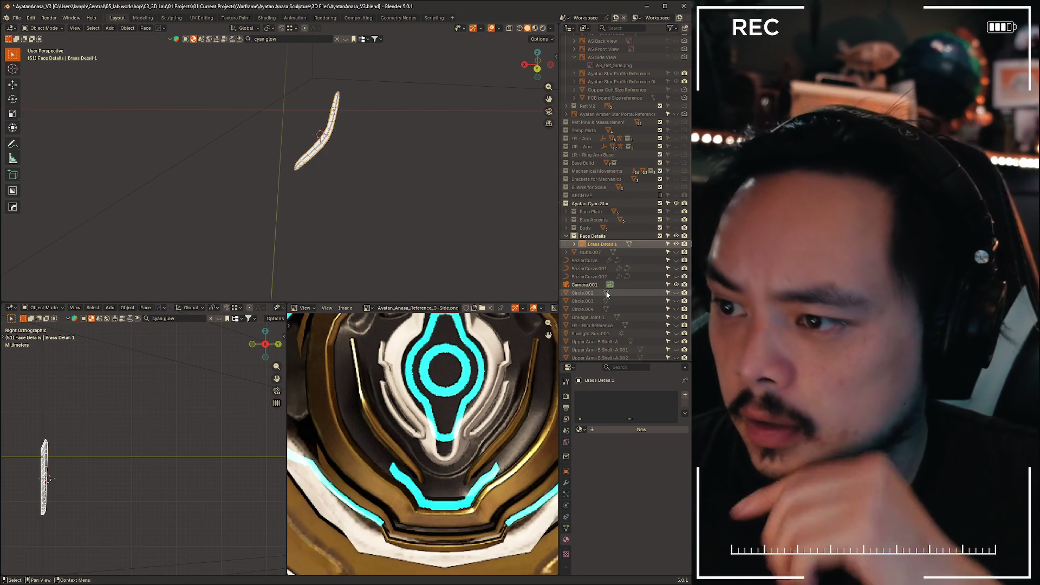
click(580, 430)
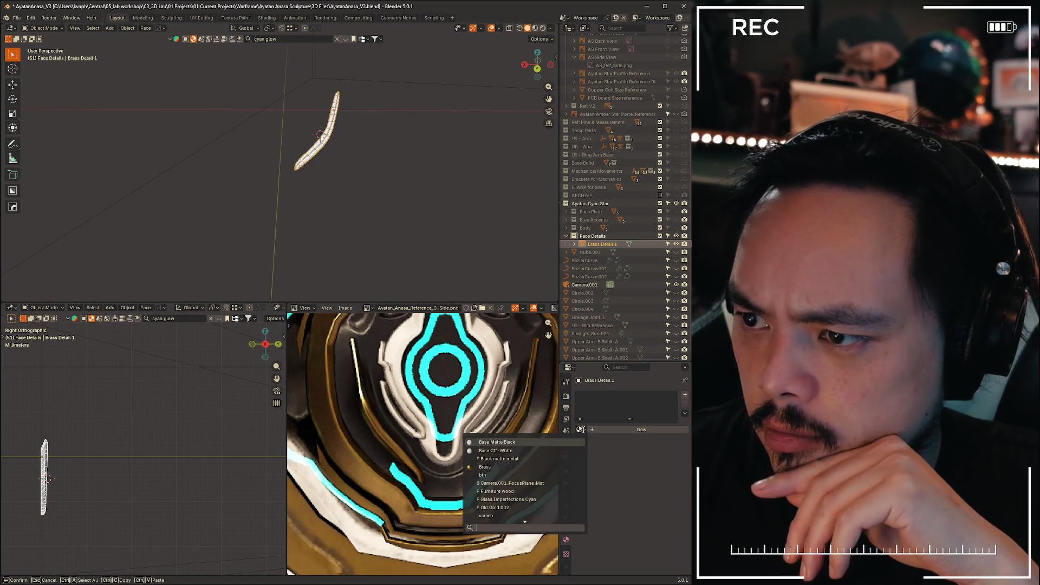
click(503, 467)
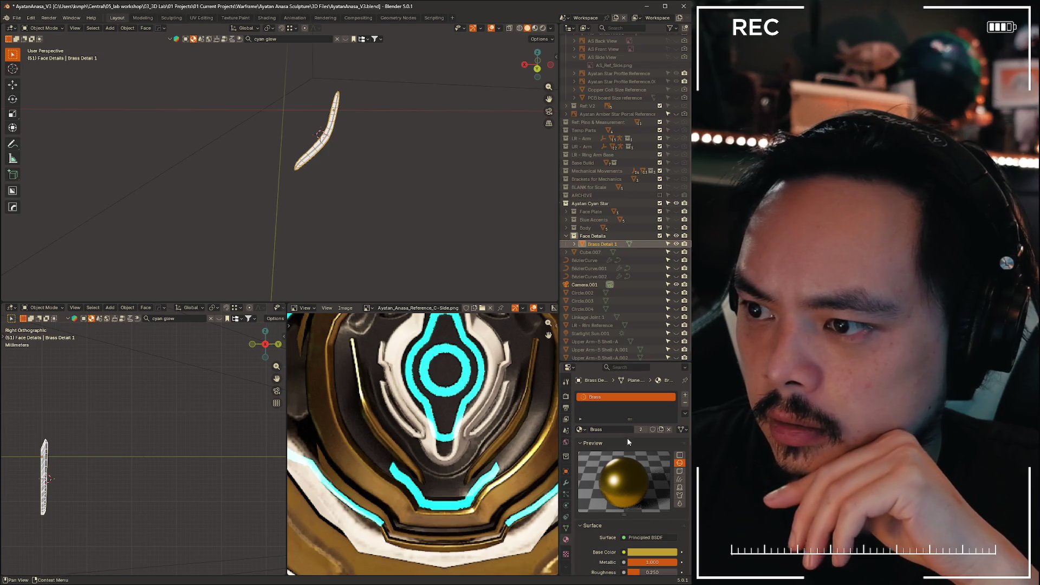
- Select all of the strip's geometry in Edit Mode, then enlarge the 3D viewport and show the modifier settings
key(Tab)
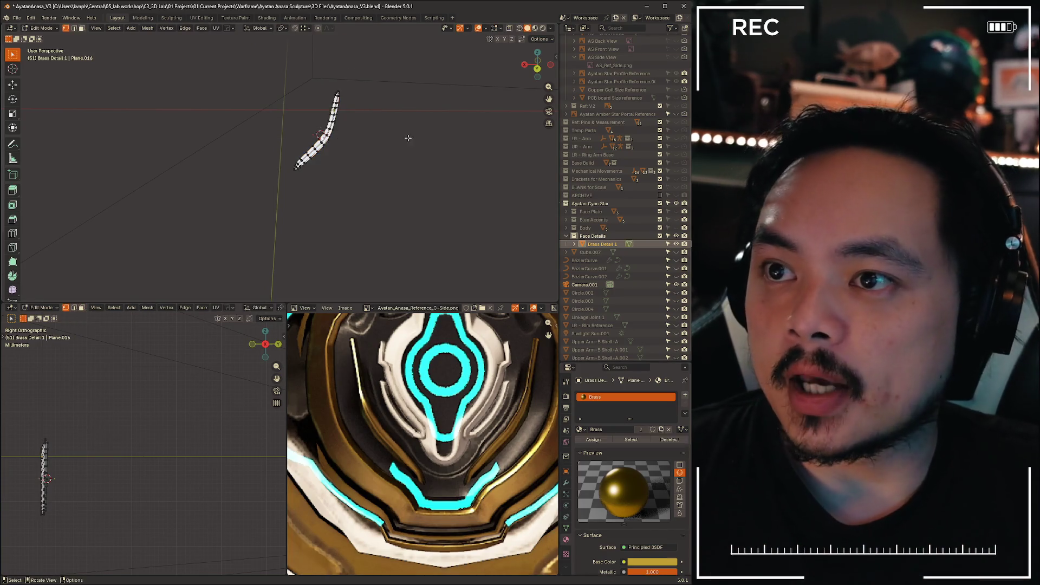
key(a)
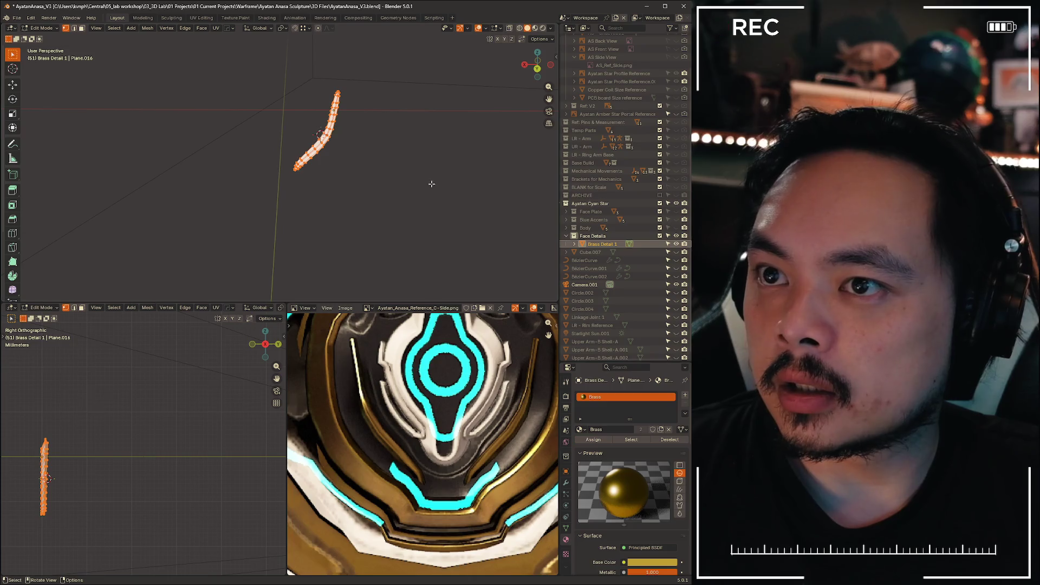
key(Tab)
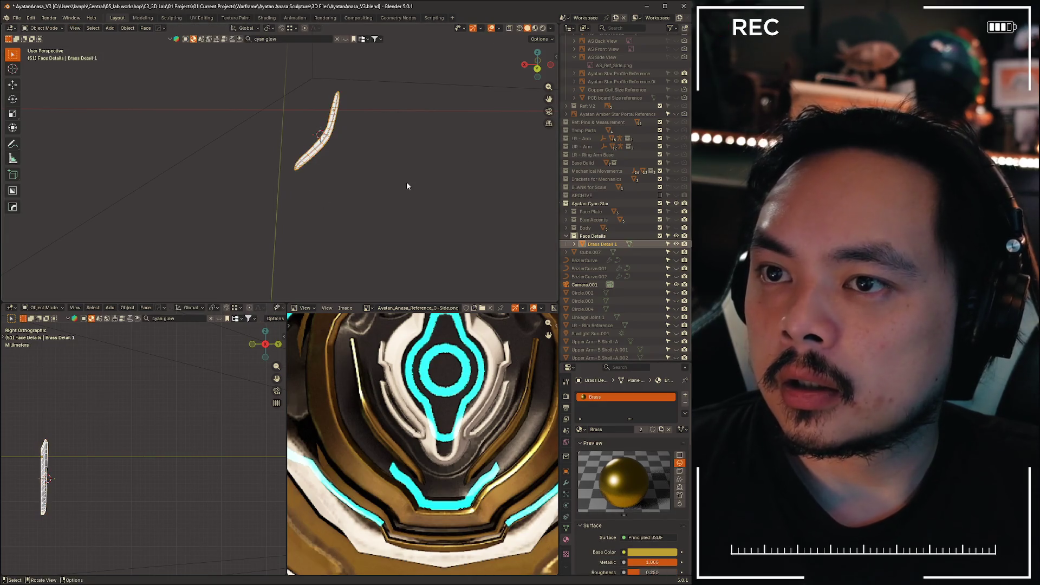
mouse_move(415, 303)
mouse_down()
mouse_move(461, 557)
mouse_move(542, 513)
mouse_up()
click(568, 483)
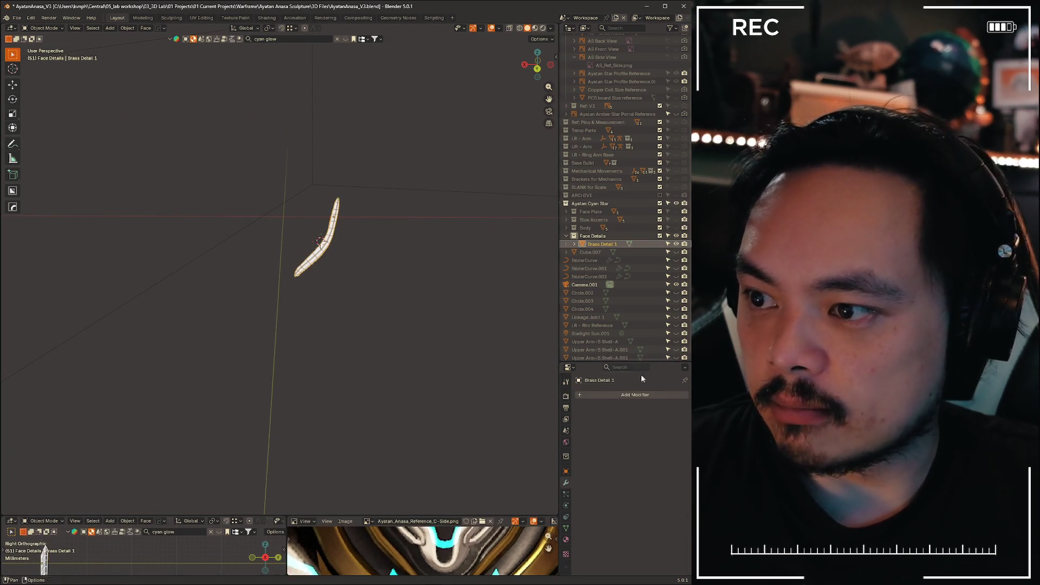
- Snap the 3D cursor to the world origin
click(618, 395)
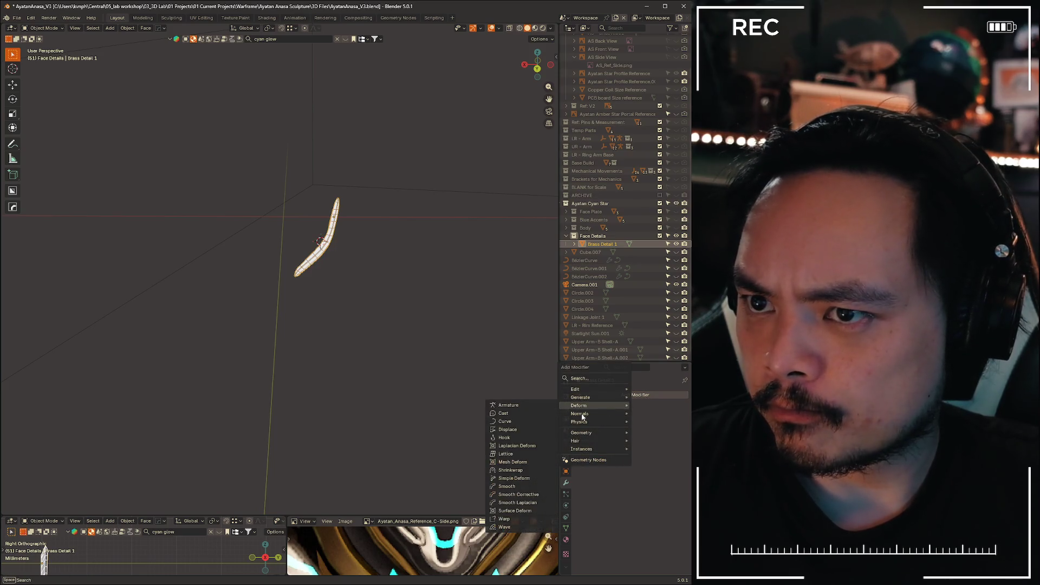
mouse_move(376, 294)
middle_down()
mouse_move(365, 314)
mouse_move(408, 271)
middle_up()
click(409, 272)
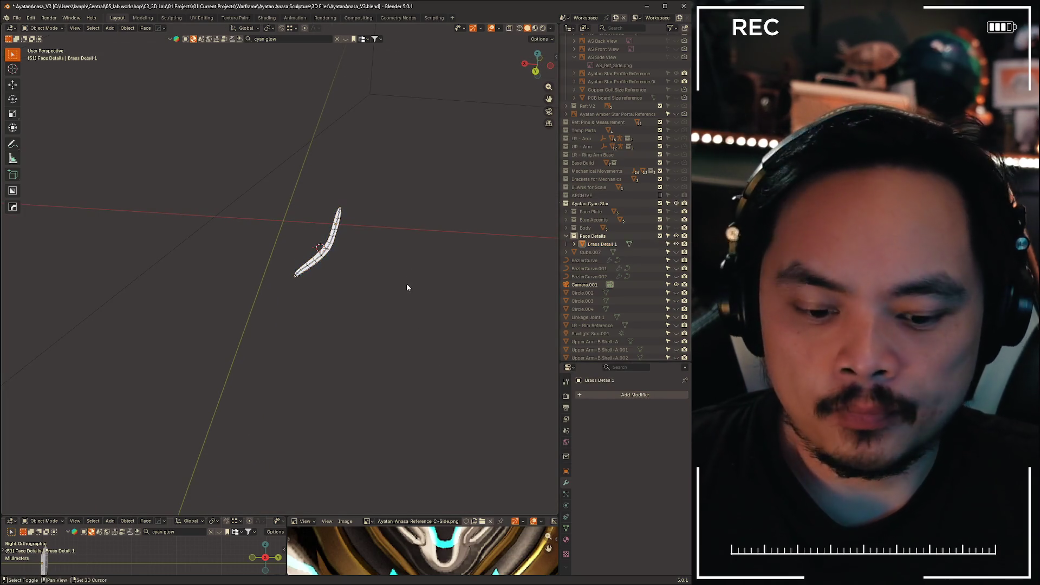
key(shift+s)
click(351, 311)
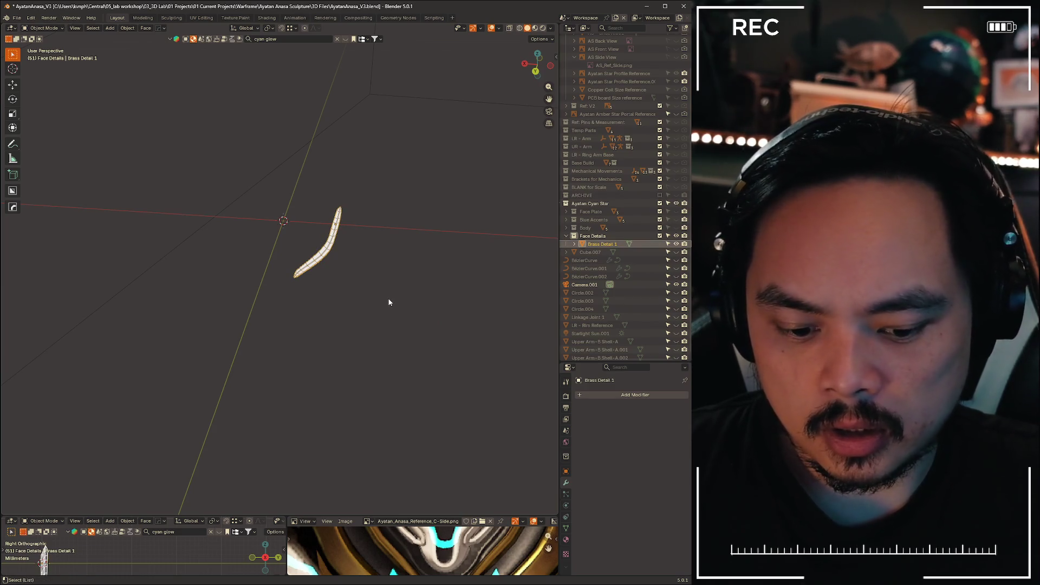
key(shift+s)
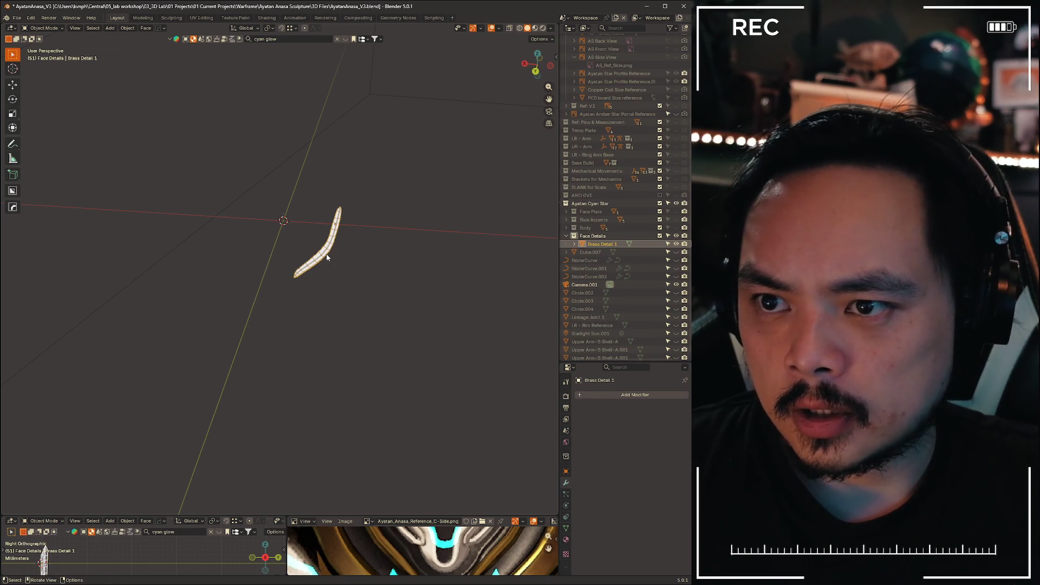
key(shift+s)
key(Escape)
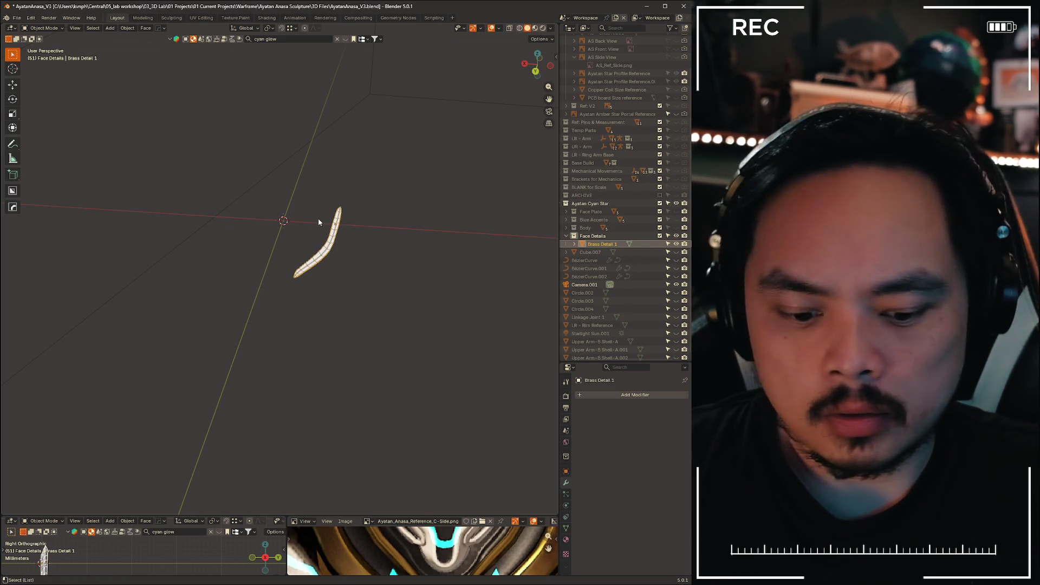
- Set Brass Detail 1's origin to the 3D cursor at the world centre
key(ctrl+alt+x)
click(325, 254)
click(392, 340)
click(328, 248)
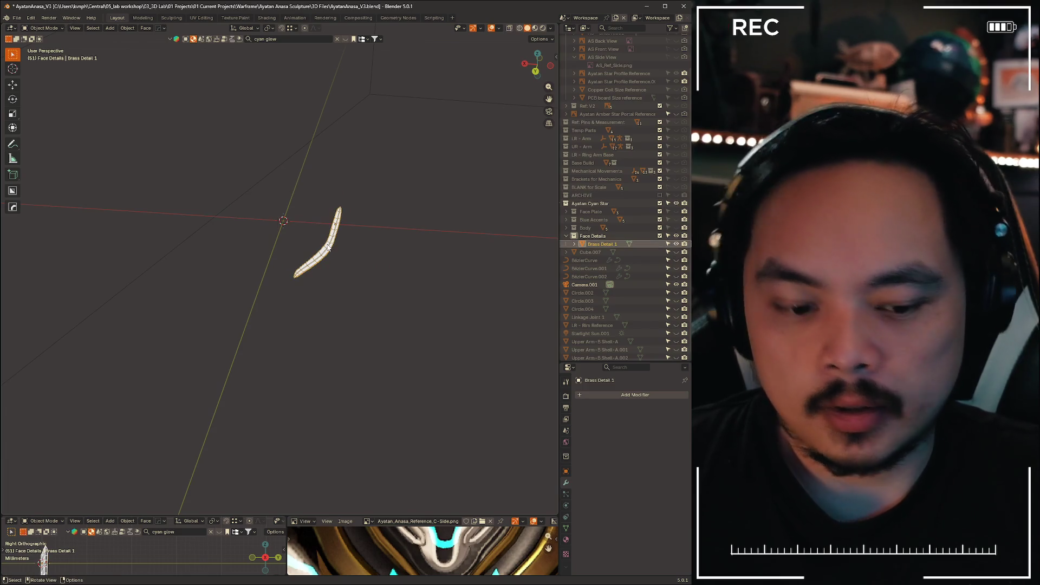
key(ctrl+alt+x)
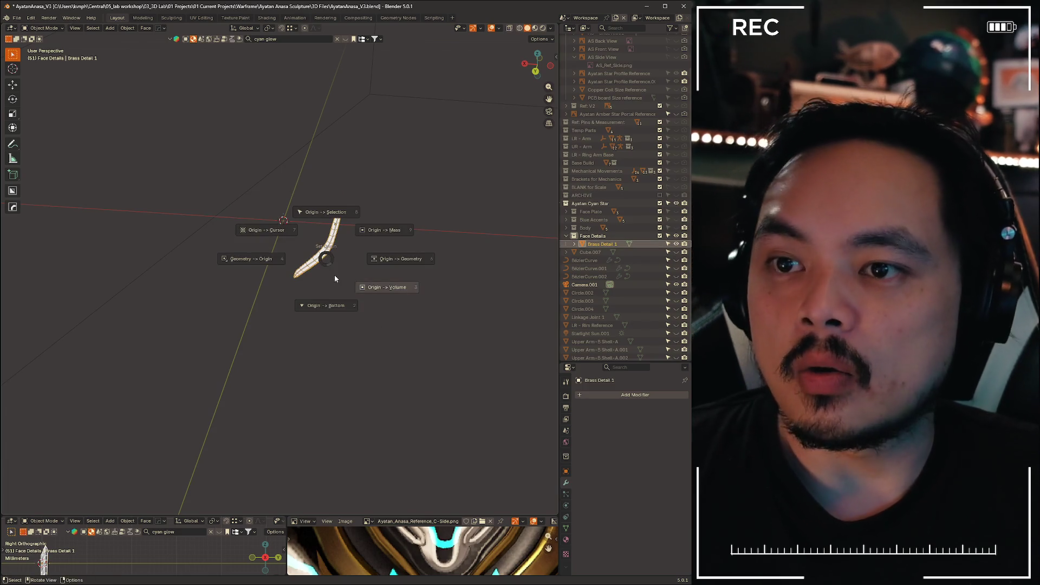
click(265, 231)
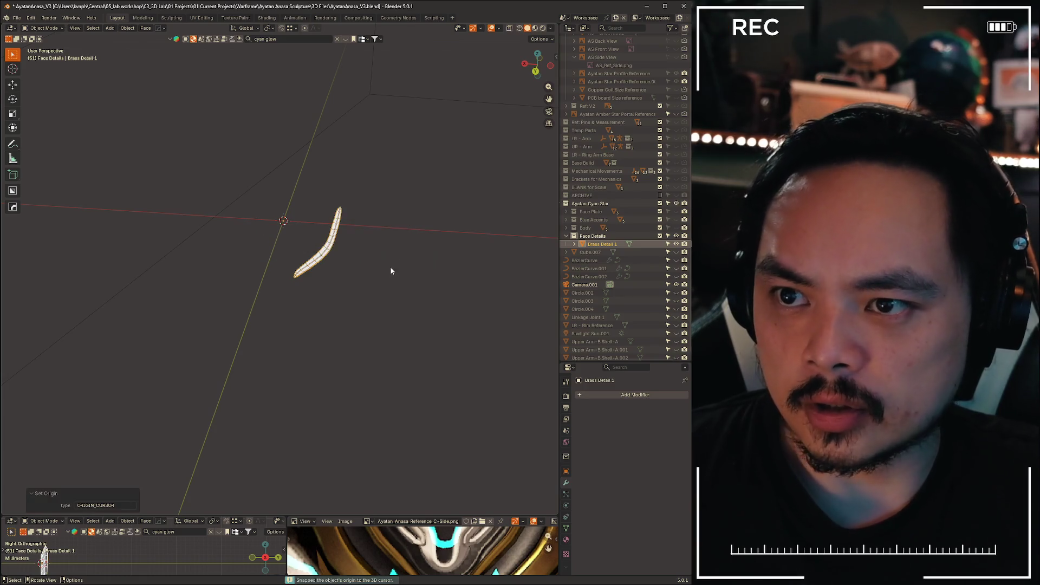
- Add a Mirror modifier to the strip and switch to Material Preview shading
click(599, 399)
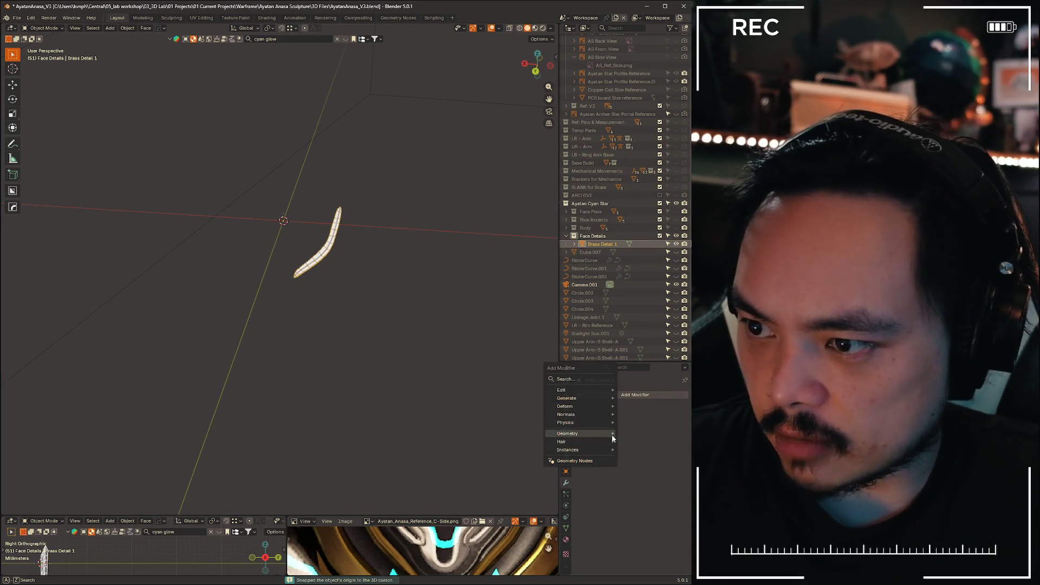
mouse_move(592, 399)
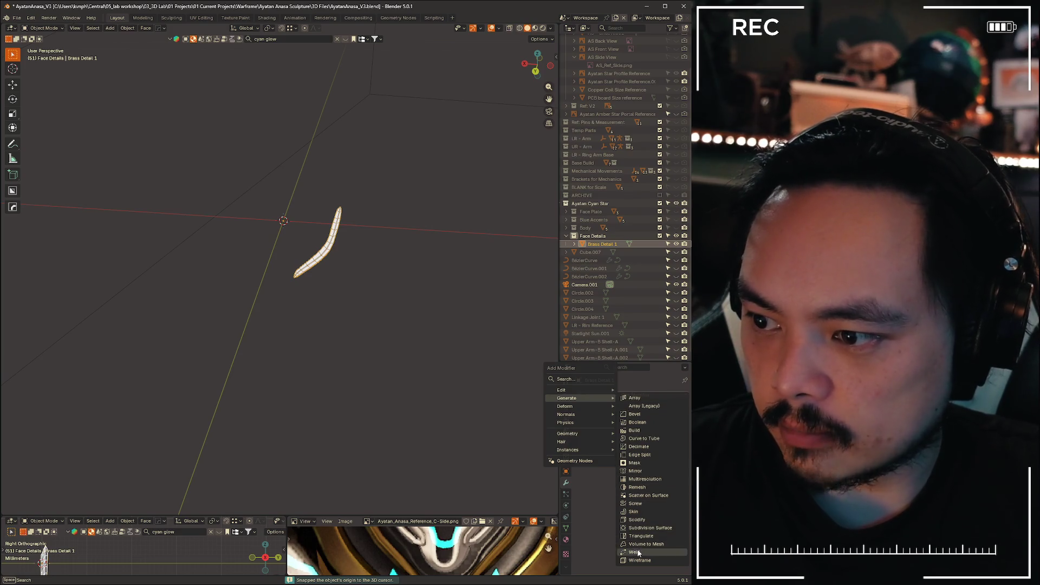
click(636, 471)
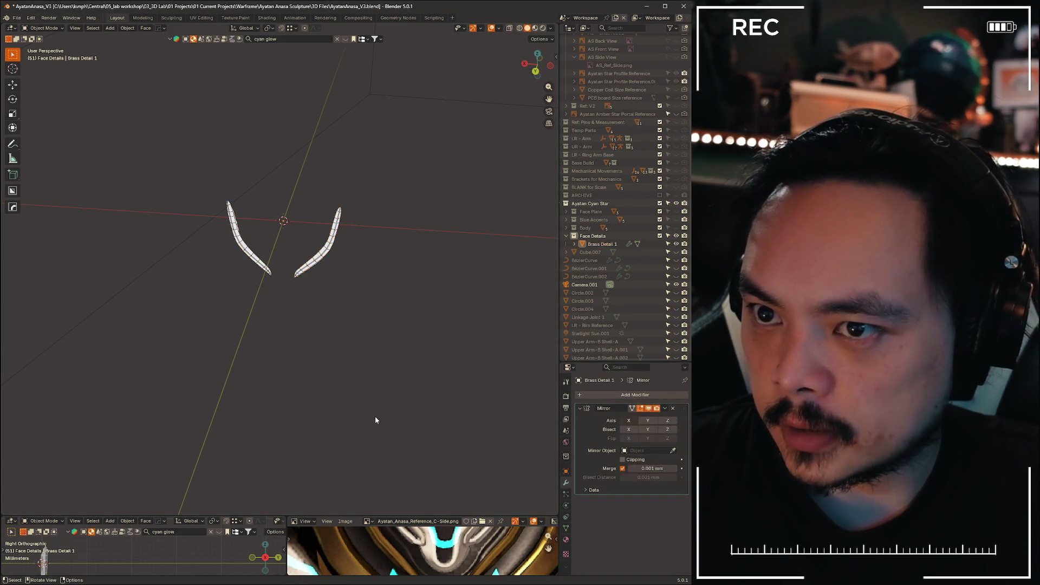
key(z)
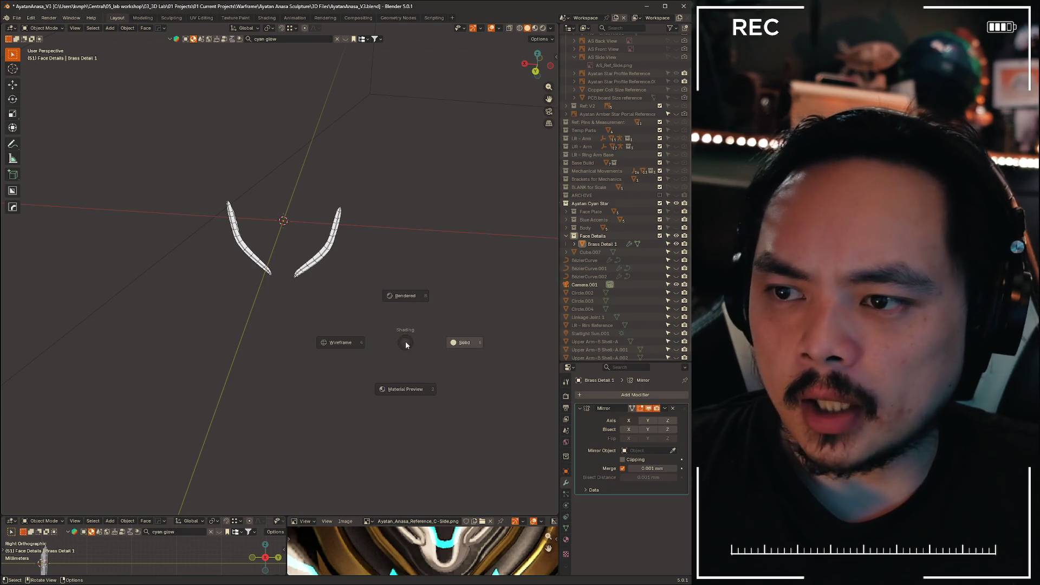
click(421, 372)
mouse_move(421, 372)
middle_down()
mouse_move(438, 377)
mouse_move(381, 283)
mouse_move(444, 292)
mouse_move(347, 299)
mouse_move(393, 303)
middle_up()
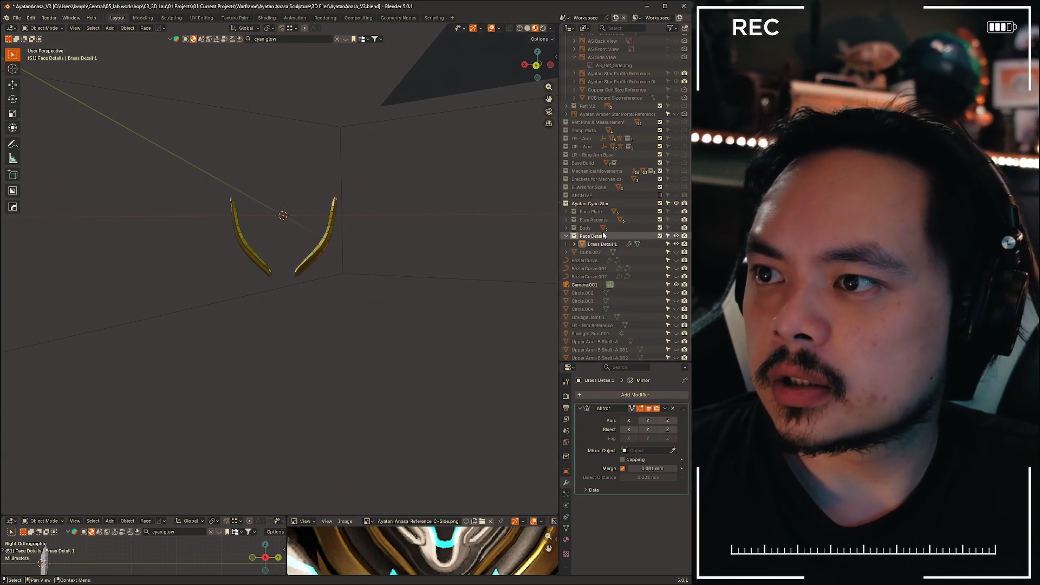
- Unhide the Face Plate, Blue Accents and Body collections and select Brass Detail 1
scroll(602, 232, up, 3)
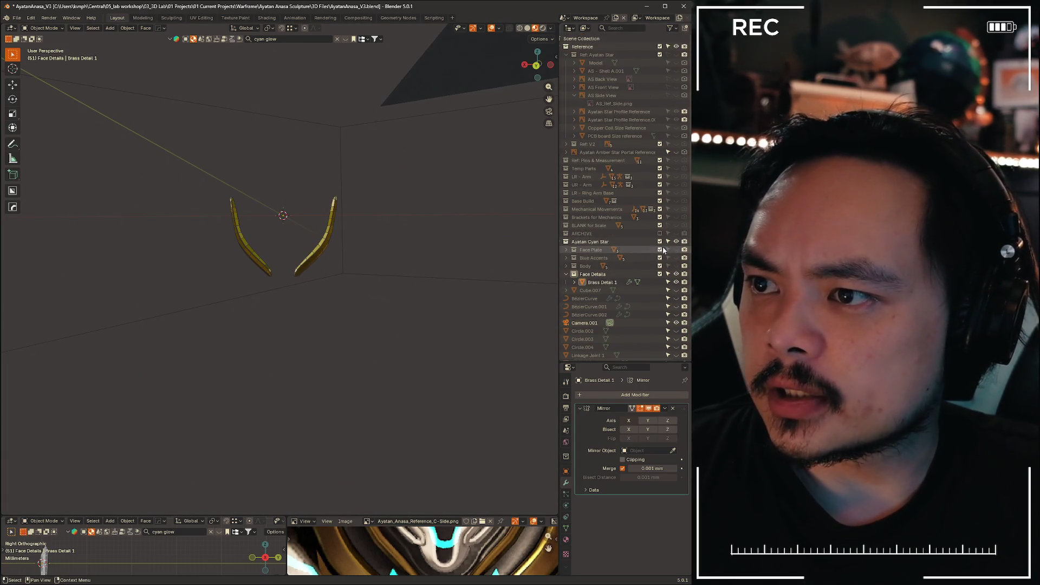
drag(676, 249, 676, 266)
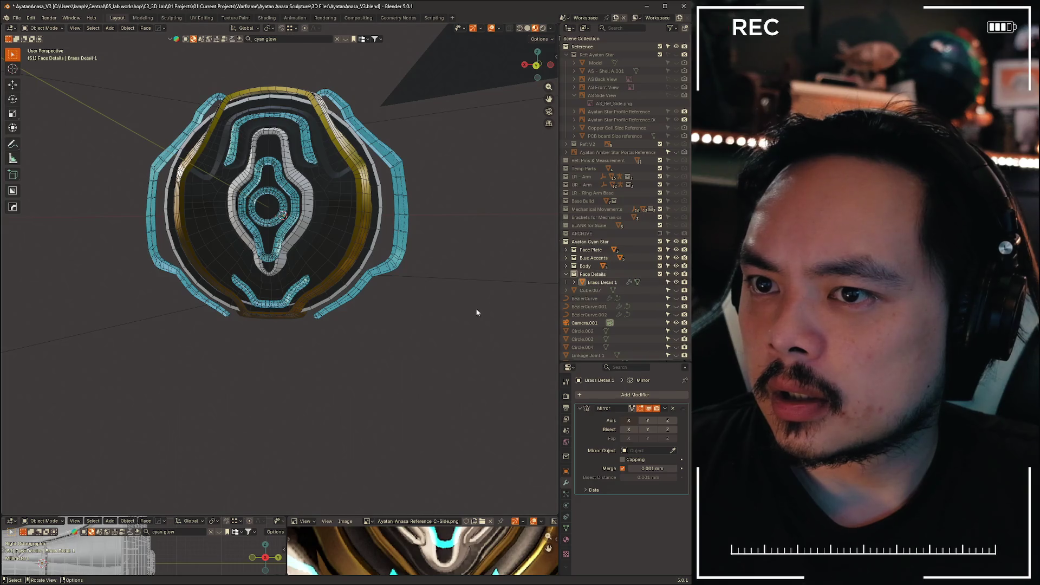
mouse_move(477, 313)
middle_down()
mouse_move(374, 319)
mouse_move(316, 288)
middle_up()
click(273, 249)
mouse_move(274, 249)
middle_down()
mouse_move(373, 306)
mouse_move(320, 286)
middle_up()
- Move the brass strips along X and then Y toward the face plate
key(g)
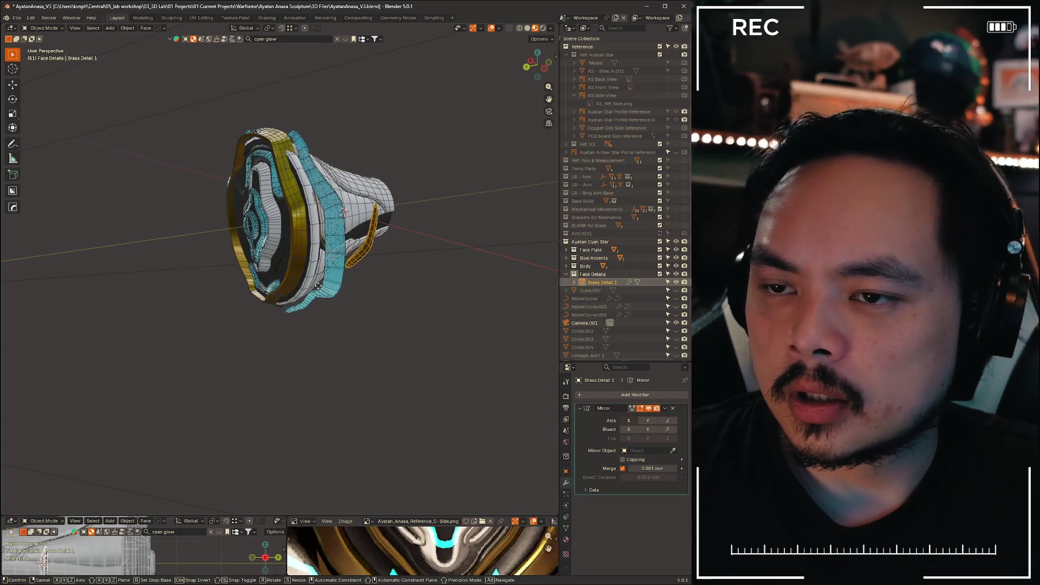
key(x)
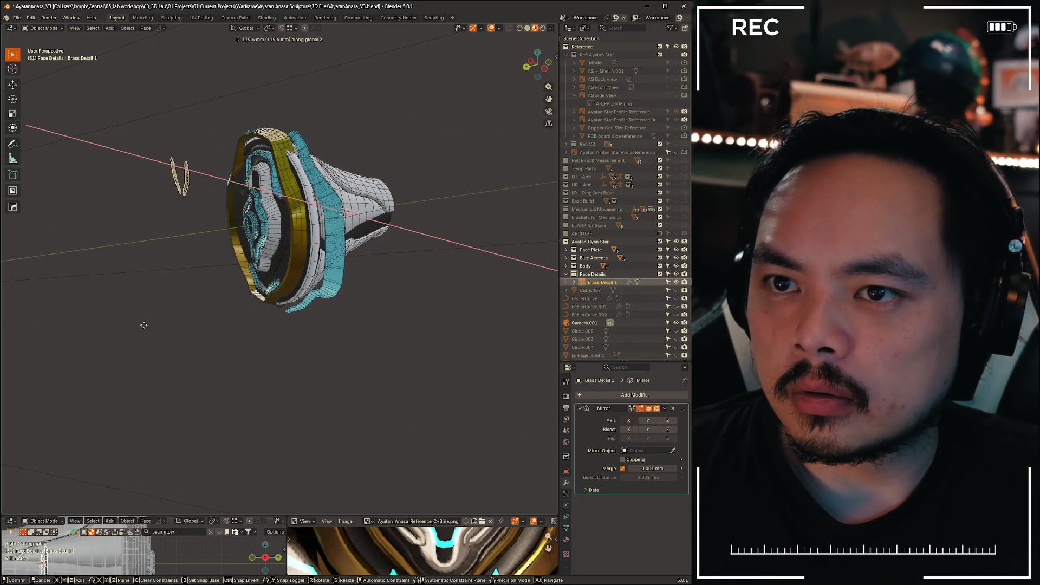
mouse_move(144, 325)
middle_down()
mouse_move(272, 348)
mouse_move(239, 339)
mouse_move(246, 323)
middle_up()
key(y)
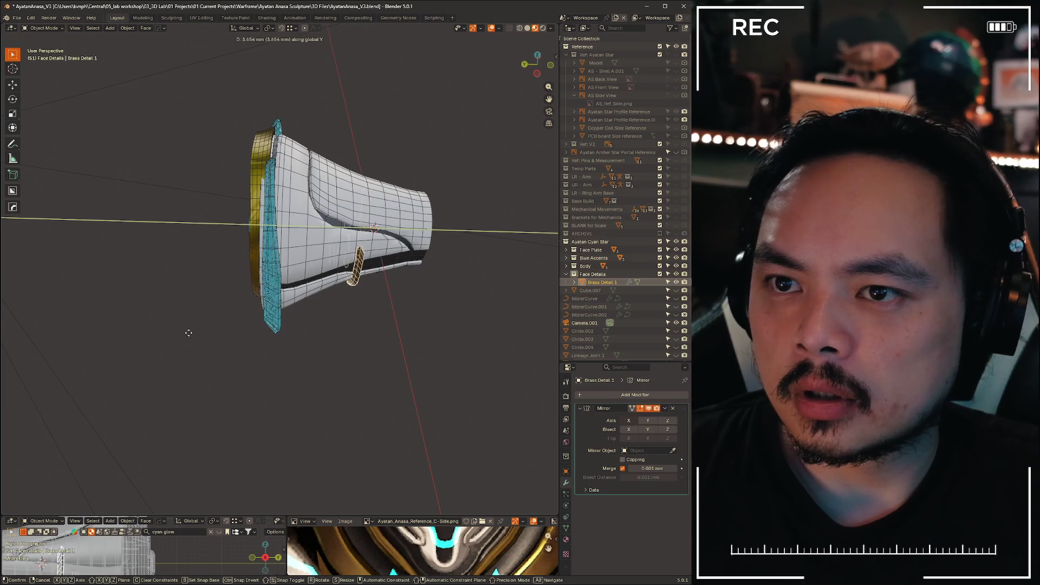
click(76, 340)
middle_drag(77, 341, 325, 303)
scroll(389, 307, up, 5)
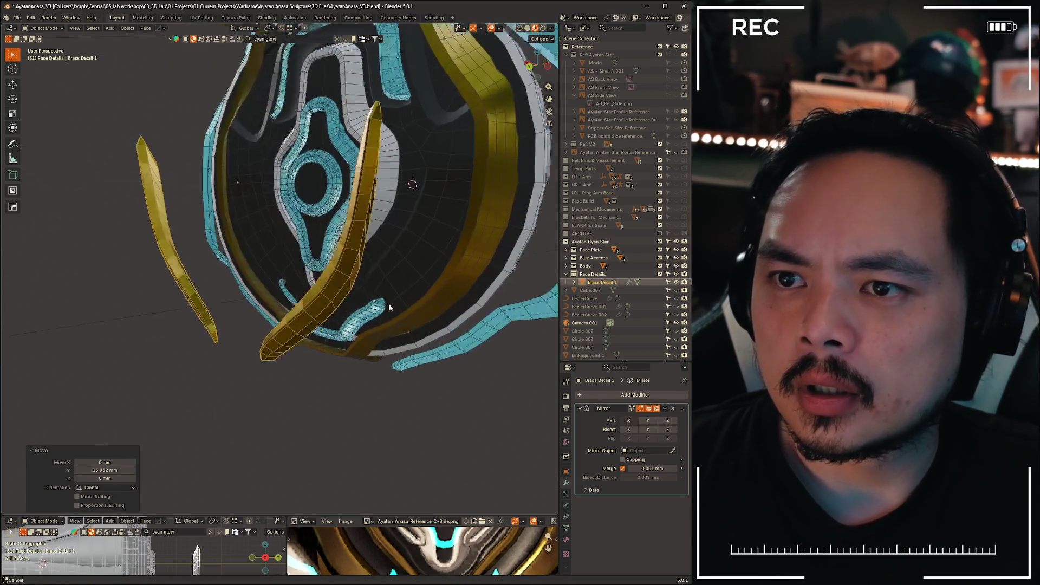
middle_drag(389, 307, 353, 347)
- Move the strips along Y (−15.527 mm) to sit against the plate beside the eye
key(g)
key(y)
click(329, 389)
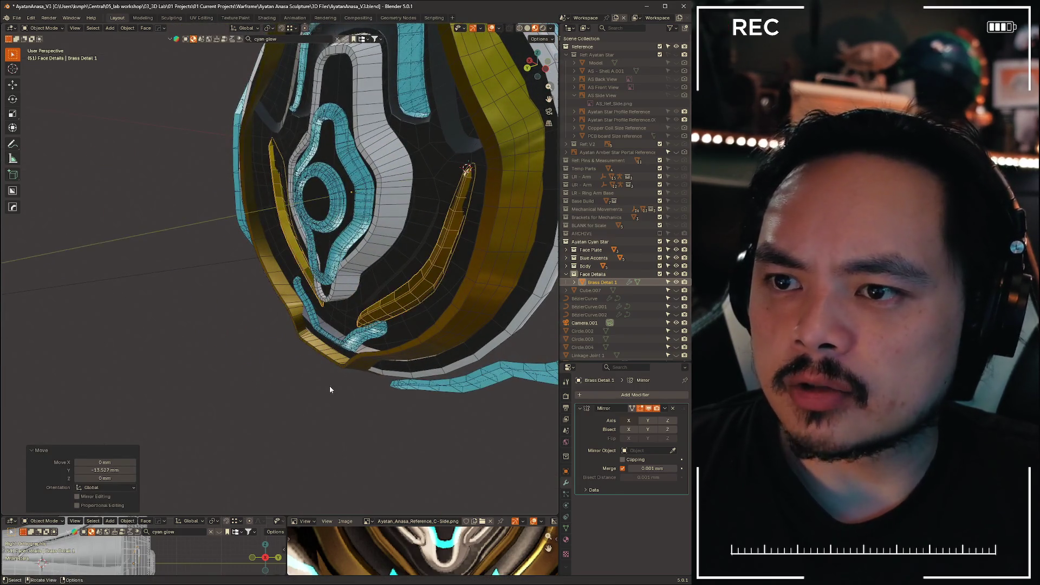
scroll(330, 389, down, 3)
mouse_move(329, 389)
middle_down()
mouse_move(352, 386)
mouse_move(335, 417)
mouse_move(341, 387)
mouse_move(356, 383)
mouse_move(325, 387)
mouse_move(336, 407)
mouse_move(369, 405)
mouse_move(294, 422)
mouse_move(288, 465)
mouse_move(290, 399)
middle_up()
- Orbit to a front view of the emblem and toggle X-ray to see through the plate
scroll(245, 402, up, 8)
key(alt+space)
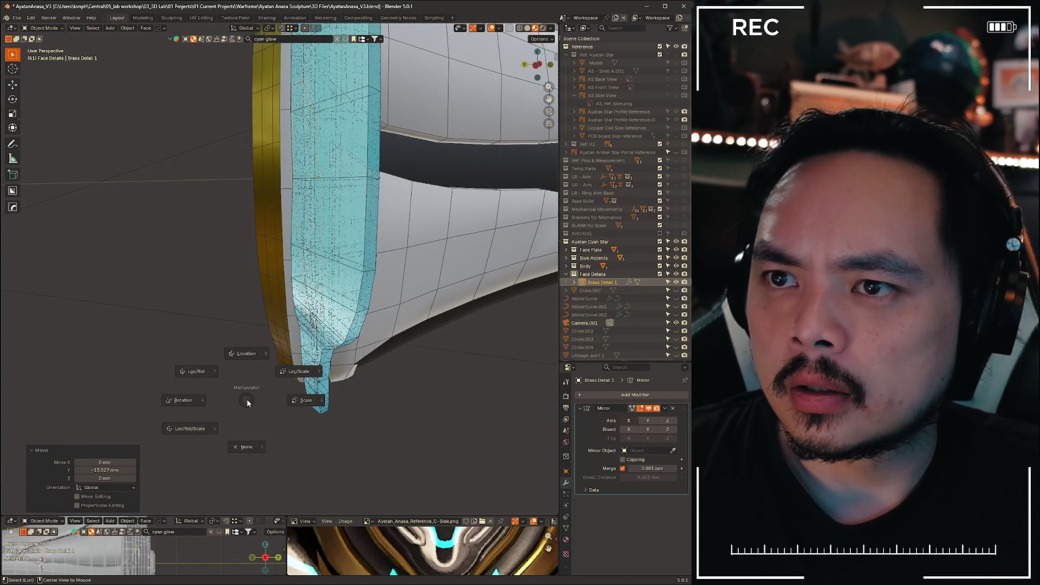
key(Escape)
scroll(226, 367, down, 8)
mouse_move(226, 367)
middle_down()
mouse_move(298, 297)
mouse_move(259, 260)
mouse_move(220, 294)
mouse_move(186, 302)
middle_up()
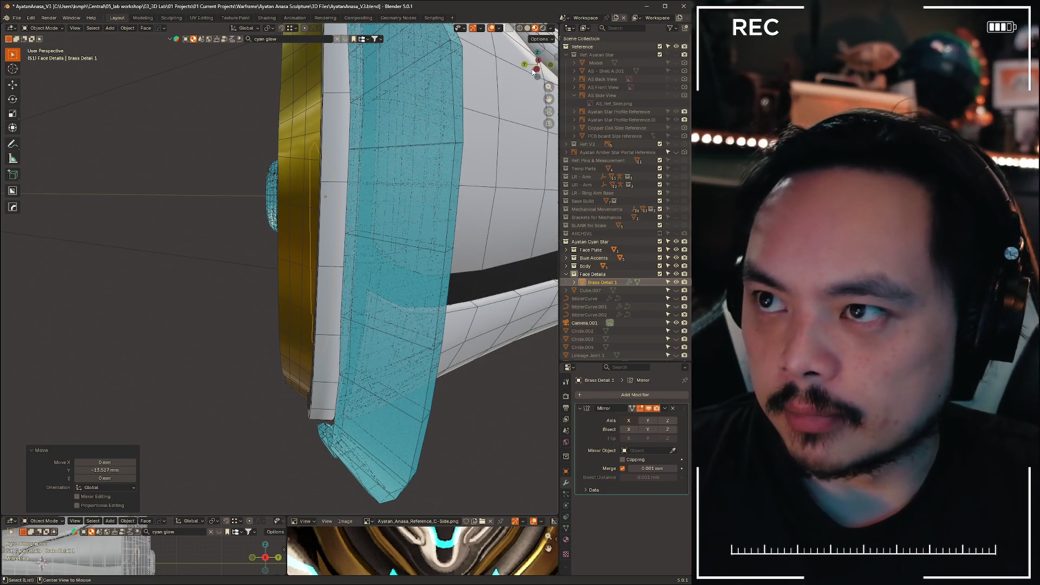
key(alt+z)
scroll(184, 265, down, 8)
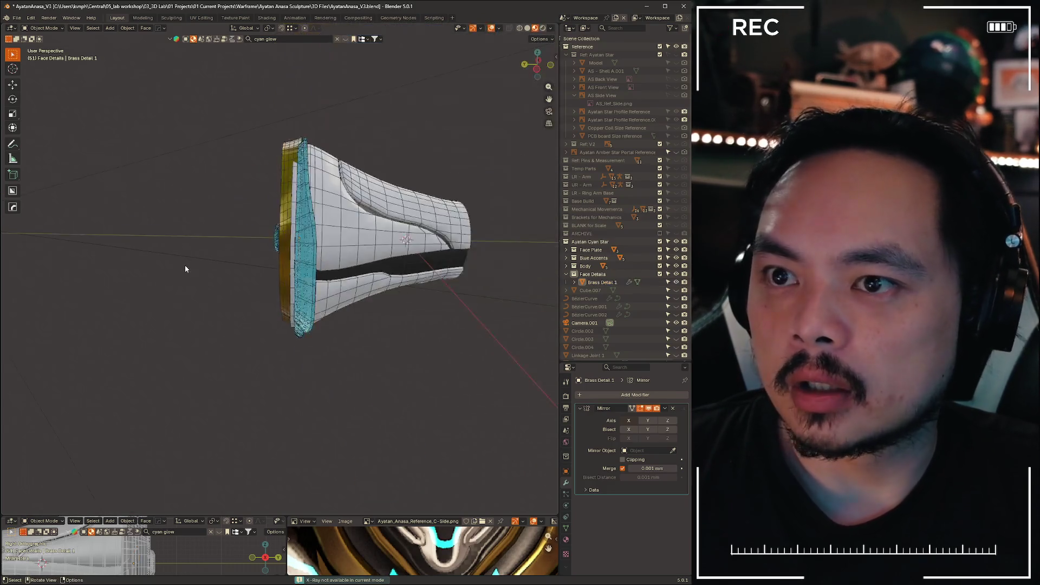
- Switch to Solid shading, Left Orthographic view, and enable X-ray
scroll(185, 269, up, 5)
key(z)
click(248, 271)
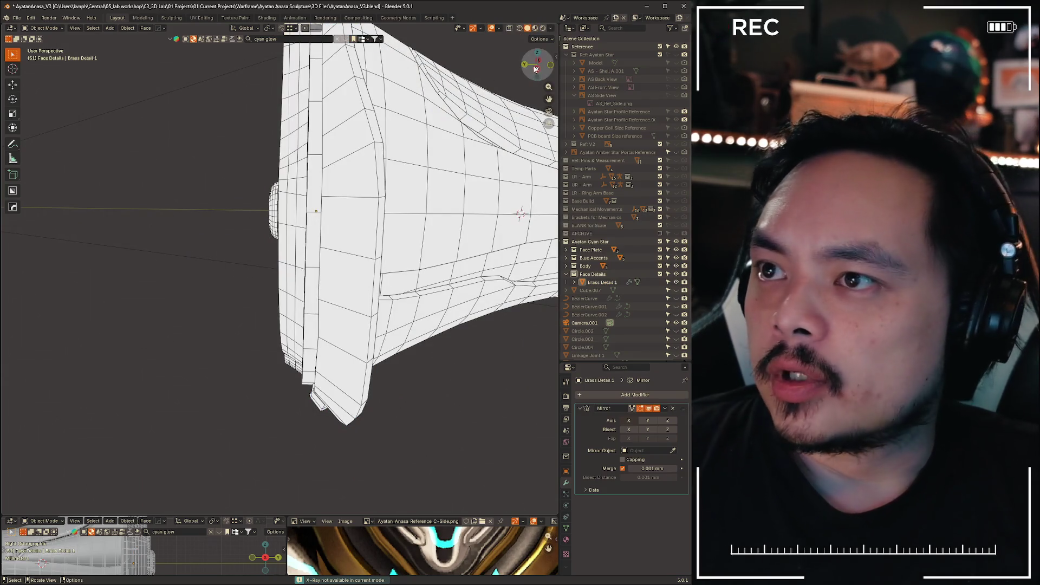
click(535, 69)
key(alt+z)
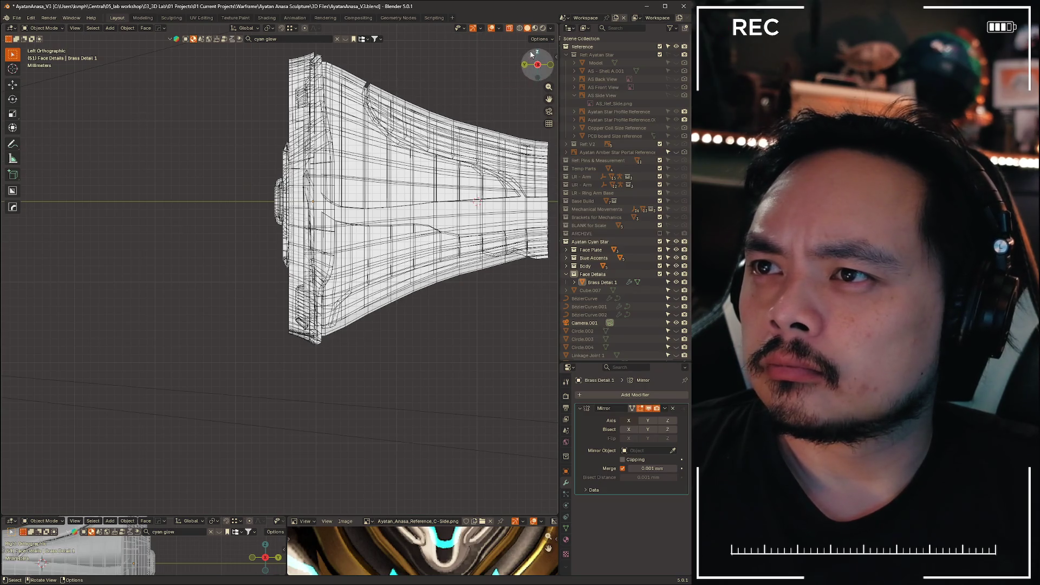
- Set viewport Object Color to Random and Lighting to Flat, keeping plain wireframe colours
click(550, 29)
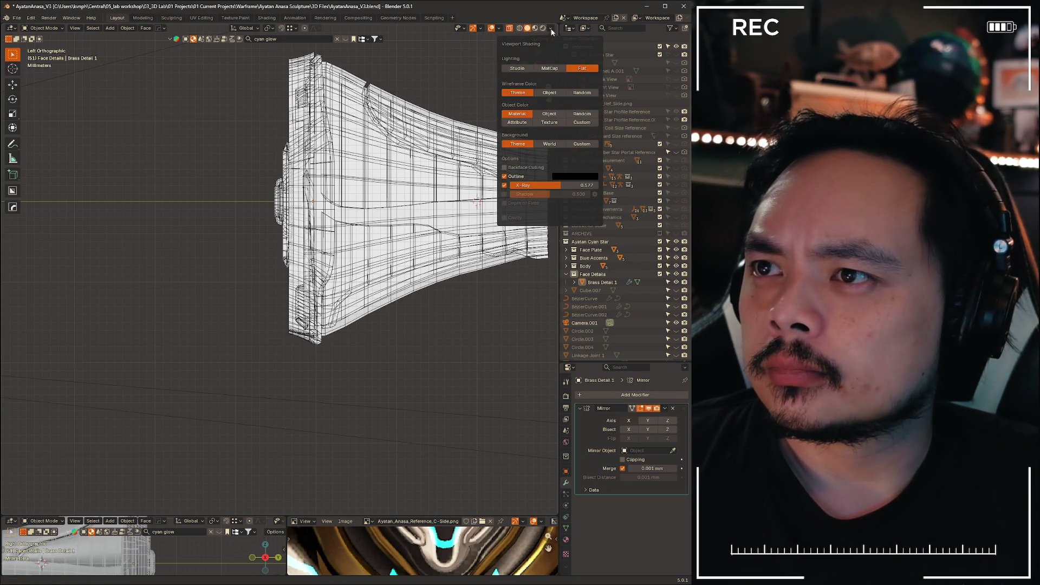
click(584, 114)
click(525, 125)
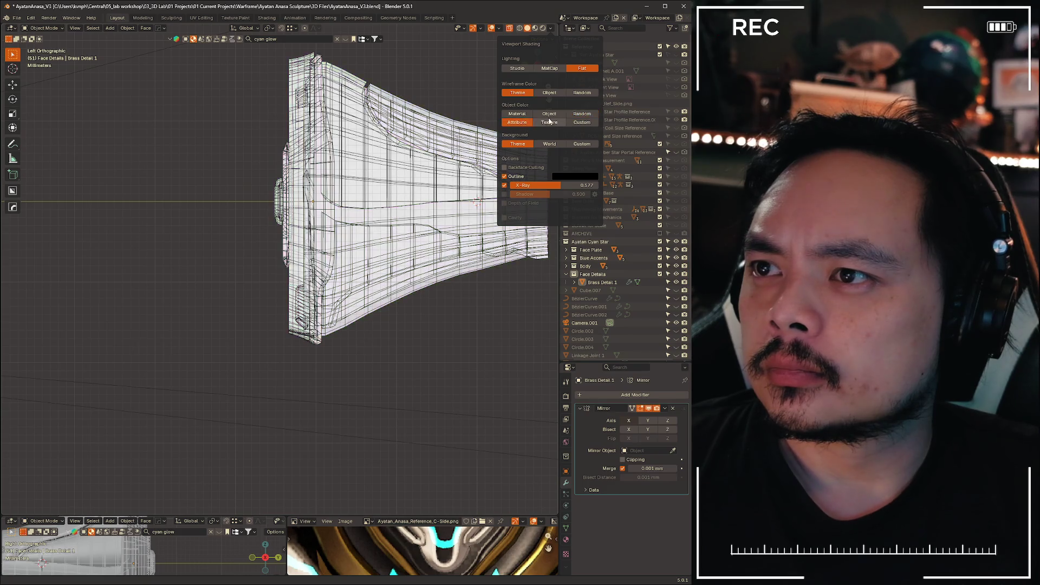
click(580, 114)
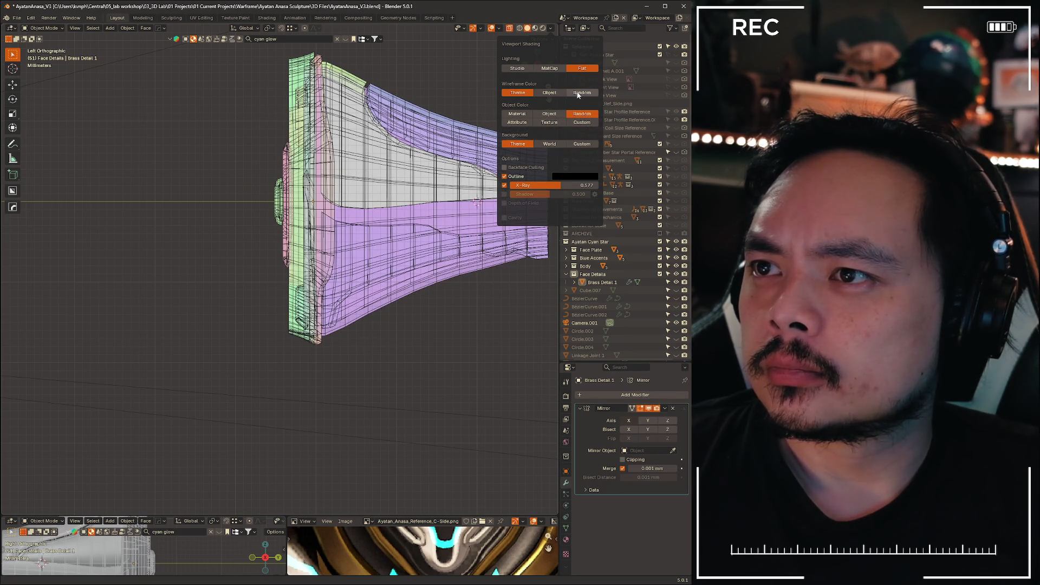
click(579, 93)
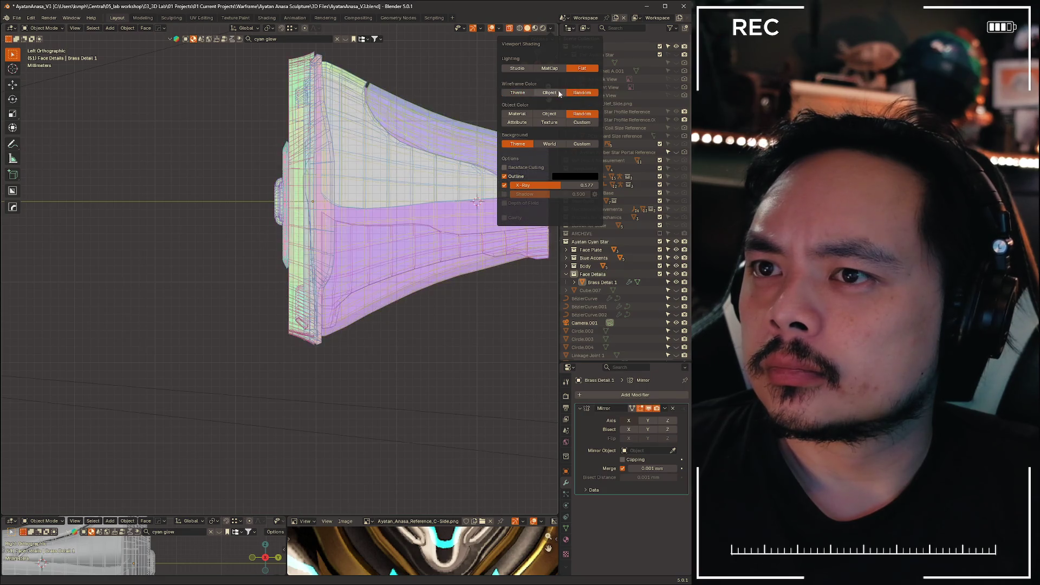
click(524, 94)
click(550, 68)
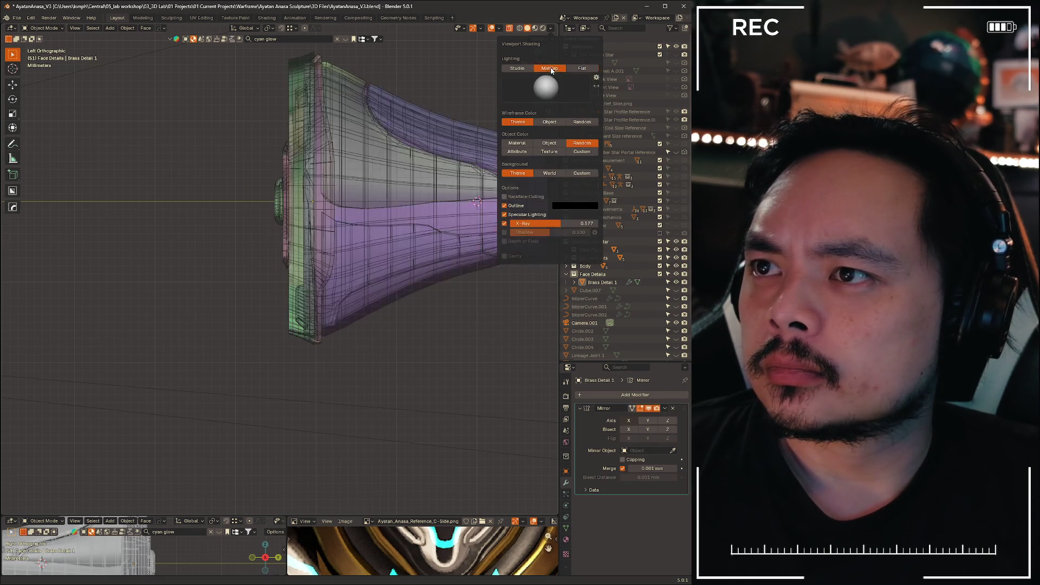
click(519, 68)
click(593, 71)
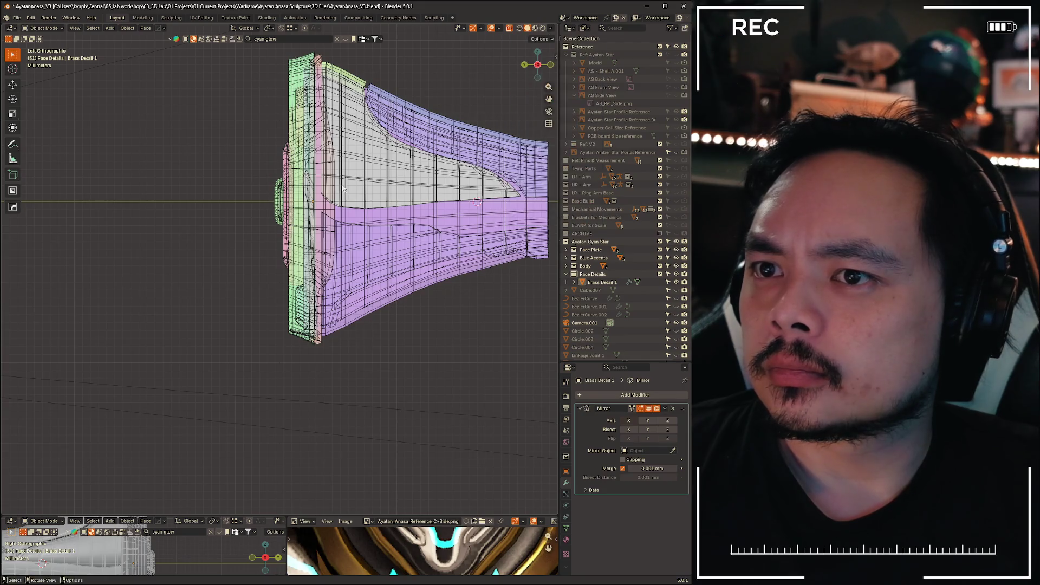
mouse_move(293, 184)
middle_down()
mouse_move(434, 425)
mouse_move(397, 420)
mouse_move(416, 355)
middle_up()
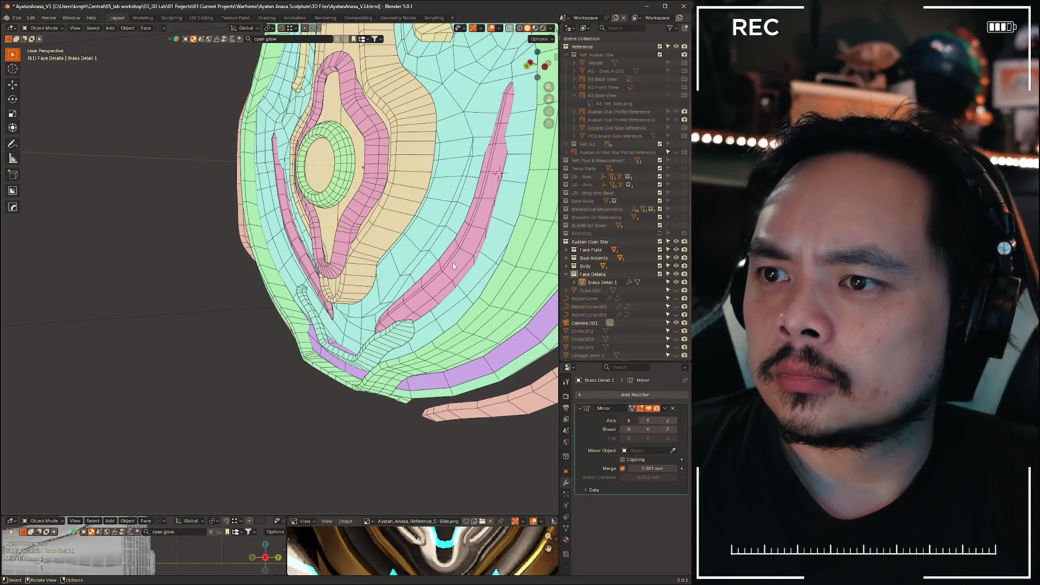
- Set Brass Detail 1's origin to its lowest point with Origin to Bottom
click(454, 266)
mouse_move(454, 266)
middle_down()
mouse_move(546, 259)
mouse_move(478, 278)
mouse_move(441, 265)
middle_up()
key(z)
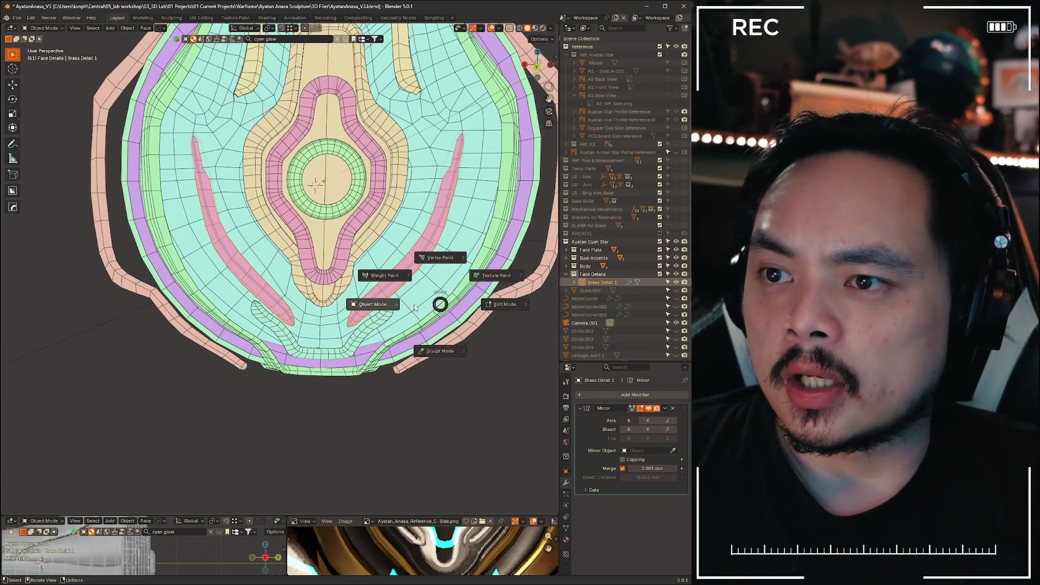
key(ctrl+shift+alt+c)
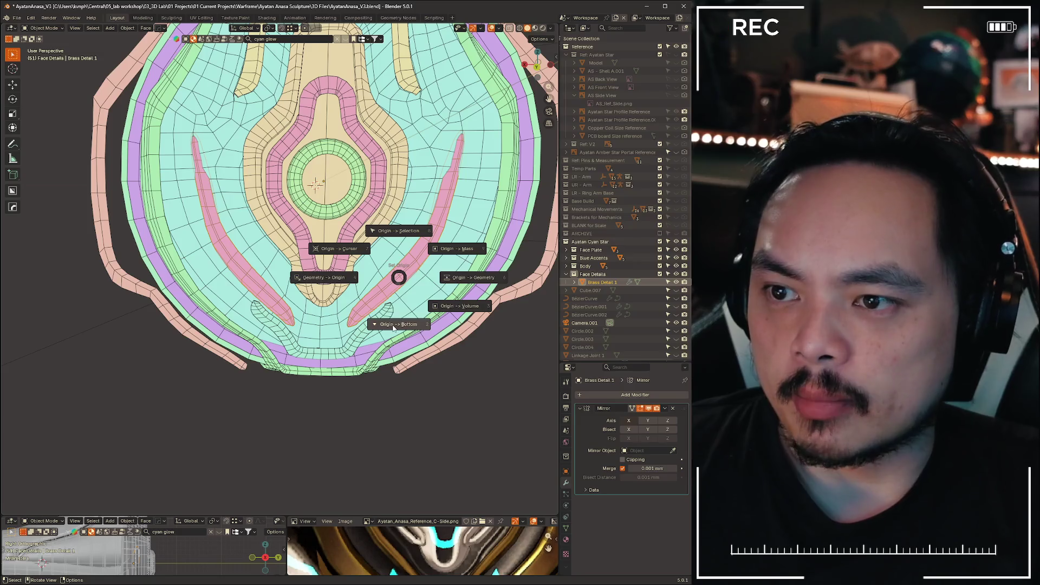
click(393, 326)
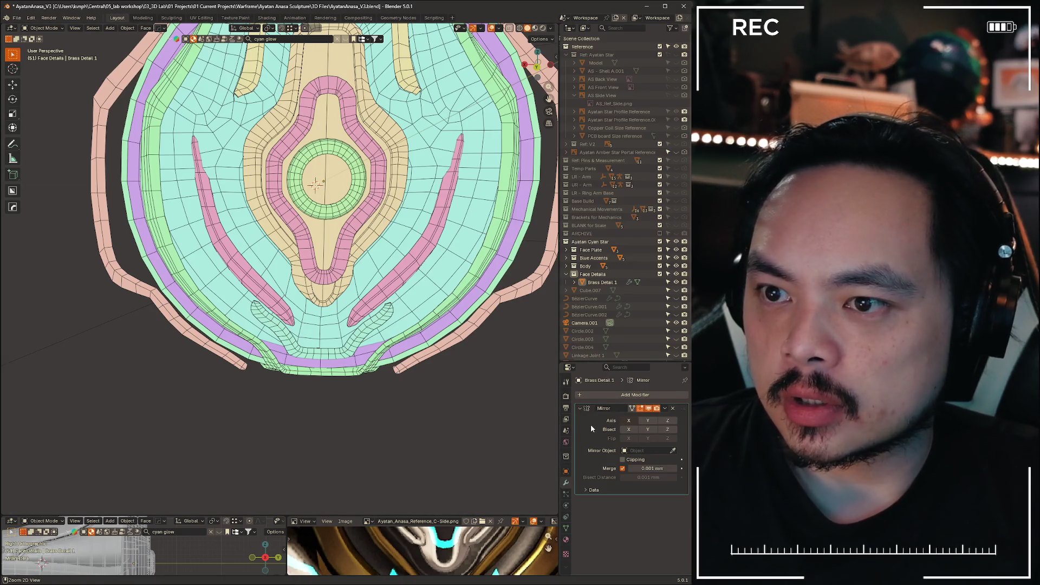
- Enable X-ray, switch to Back view, and show the Ref: Ayatan Star reference
scroll(379, 356, up, 5)
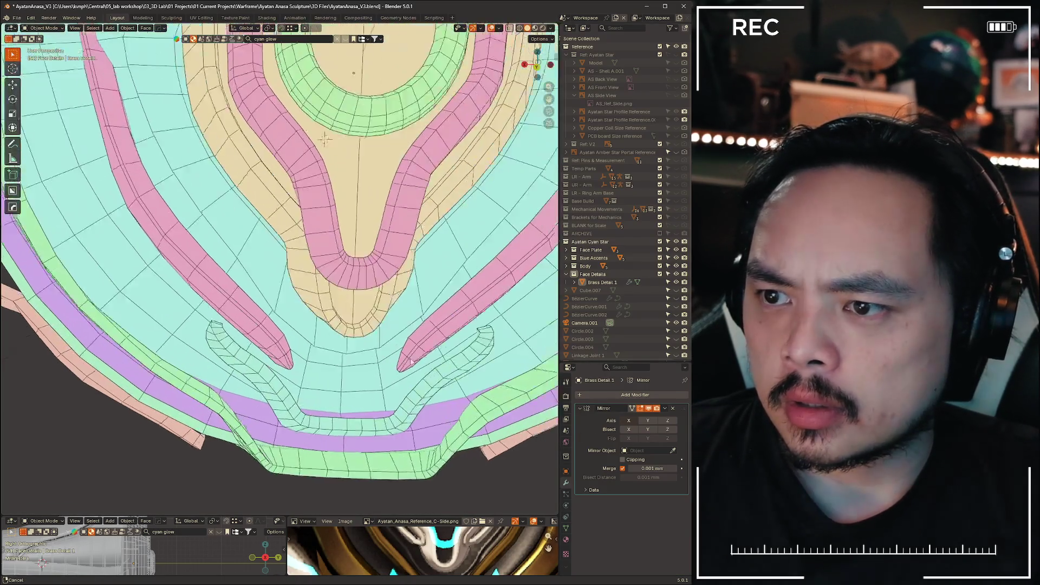
key(alt+z)
mouse_move(379, 356)
middle_down()
mouse_move(433, 279)
mouse_move(373, 309)
mouse_move(398, 281)
mouse_move(276, 315)
mouse_move(409, 298)
middle_up()
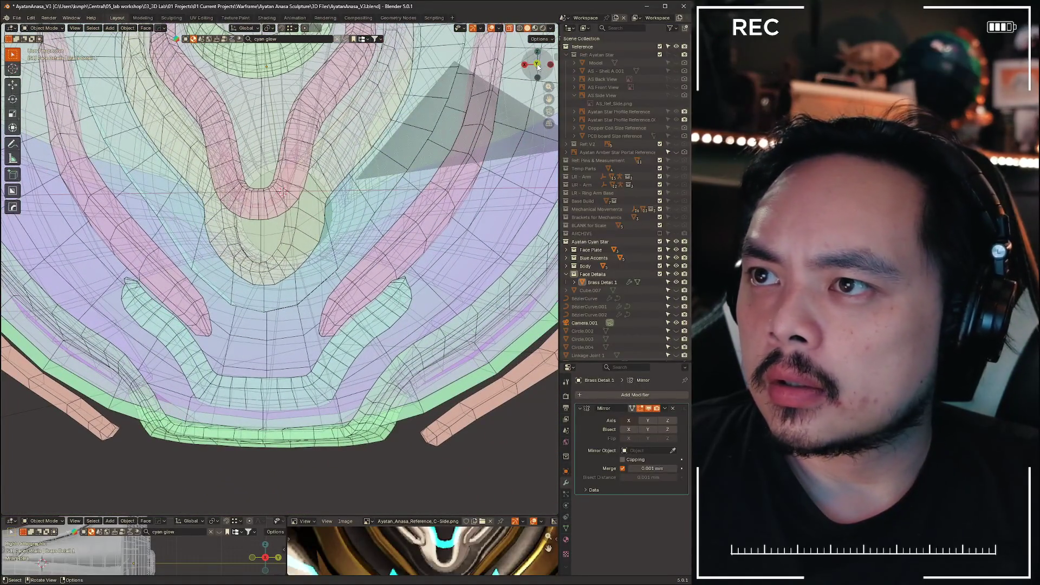
click(538, 67)
click(403, 257)
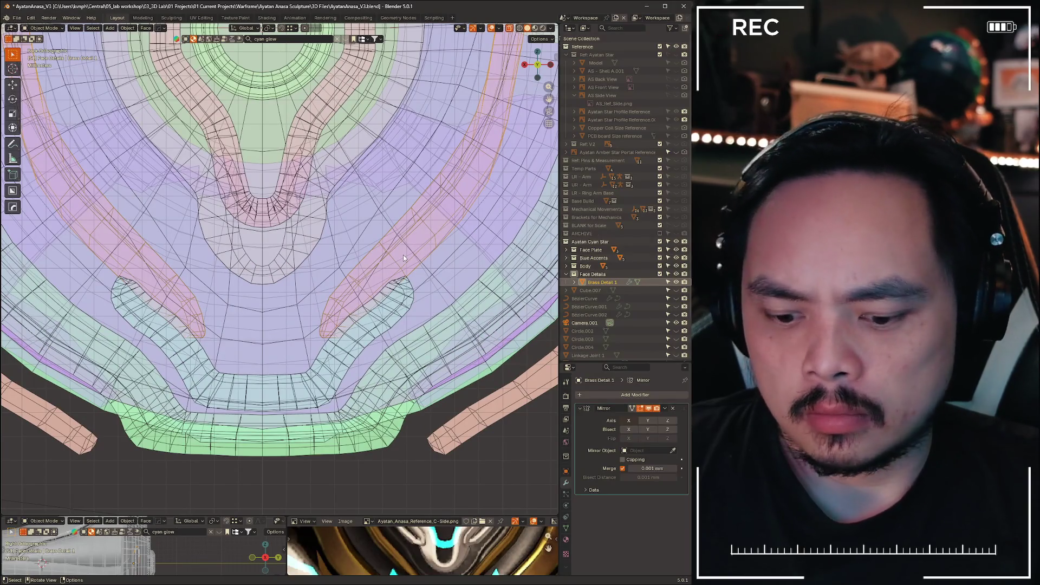
click(676, 55)
- Hide the Face Plate, Blue Accents and Body collections to reveal the reference artwork
scroll(426, 325, up, 2)
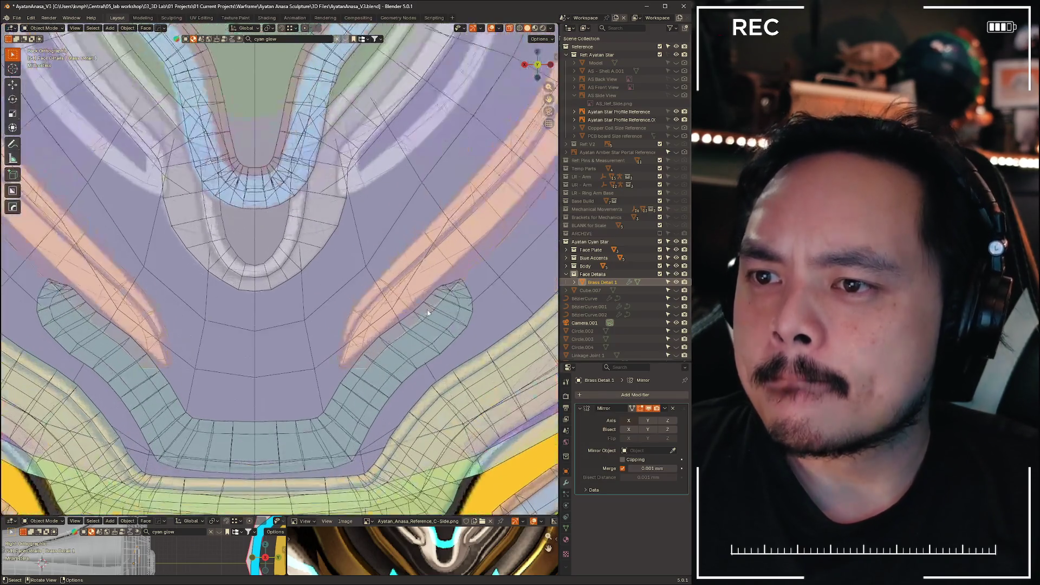
scroll(409, 339, up, 1)
mouse_move(389, 320)
shift+middle_down()
mouse_move(228, 340)
mouse_move(328, 350)
mouse_move(266, 336)
shift+middle_up()
click(311, 257)
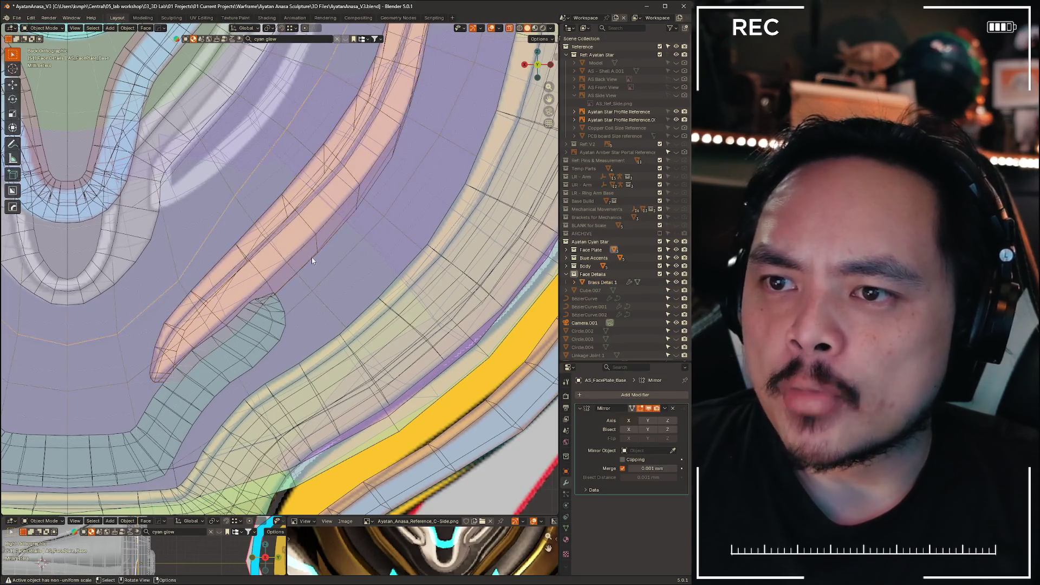
click(279, 275)
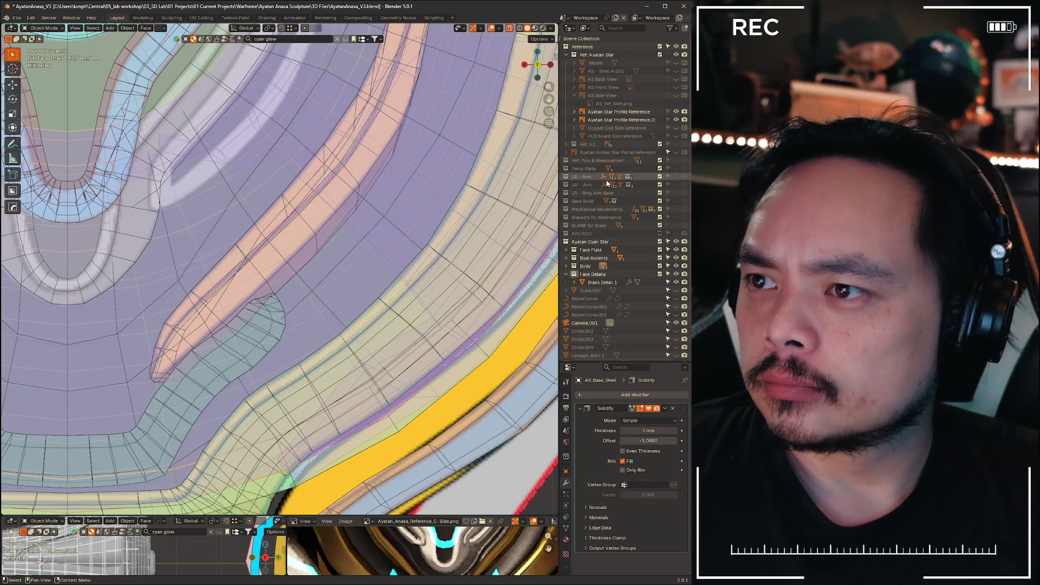
drag(678, 250, 677, 266)
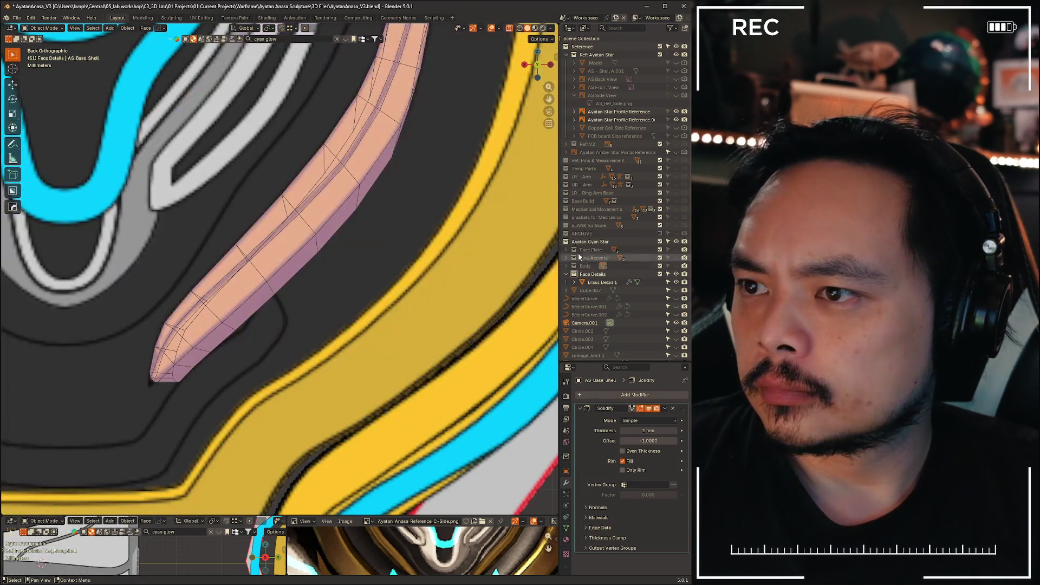
- Enter Edit Mode on Brass Detail 1 and shift it sideways along X
click(297, 219)
key(ctrl+Tab)
click(337, 226)
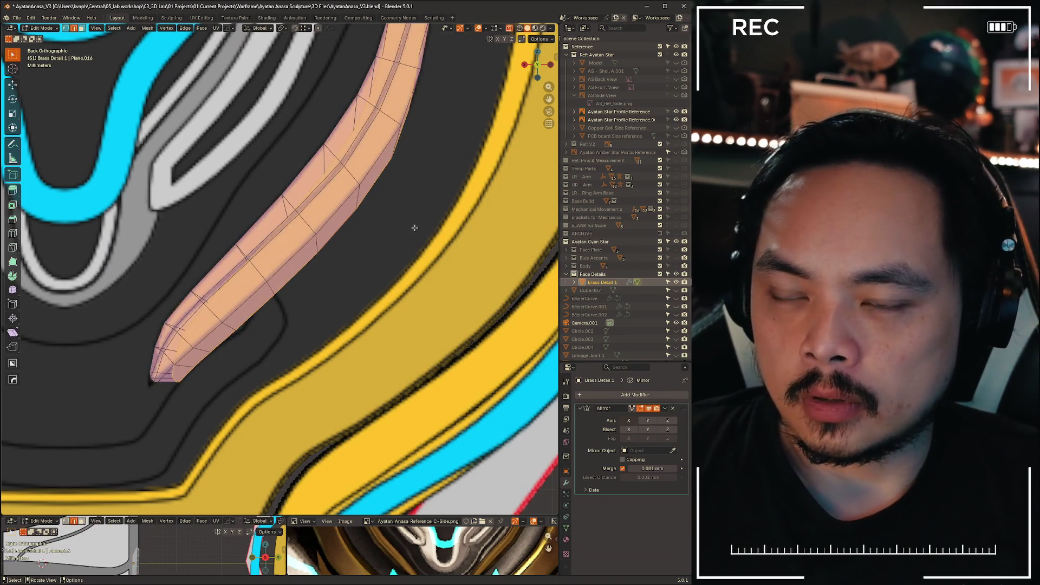
key(g)
key(x)
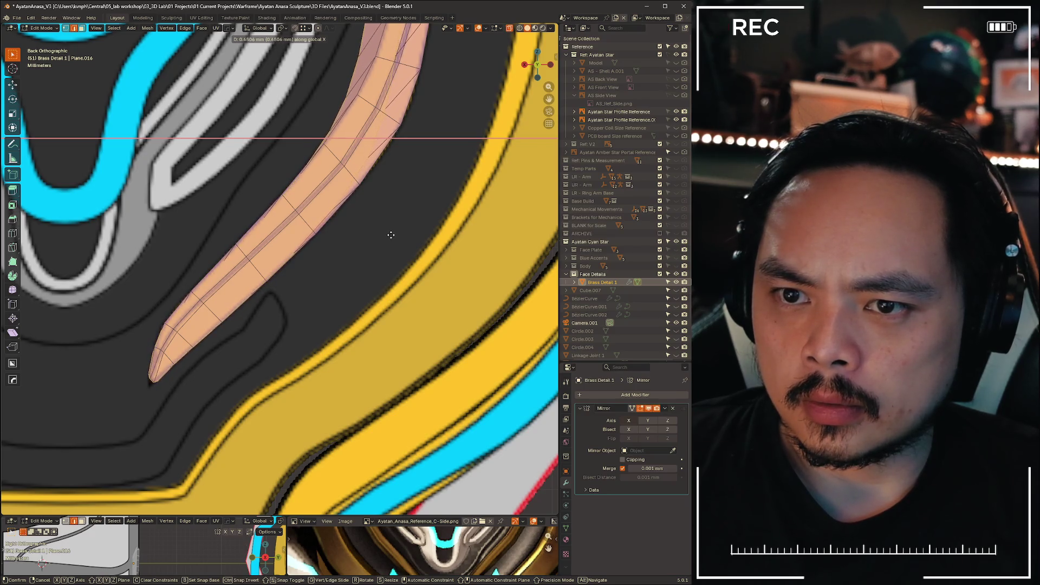
click(392, 235)
- Scale the strip along X to 1.095 and shift it back along X onto its band
scroll(392, 235, down, 3)
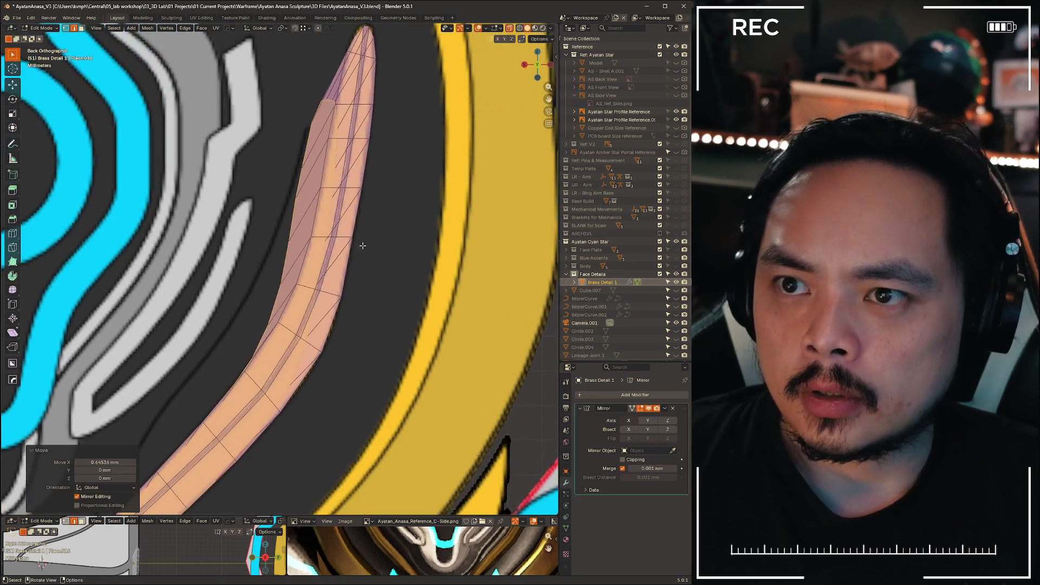
mouse_move(359, 244)
shift+middle_down()
mouse_move(394, 197)
mouse_move(381, 239)
shift+middle_up()
scroll(382, 239, up, 1)
key(s)
key(x)
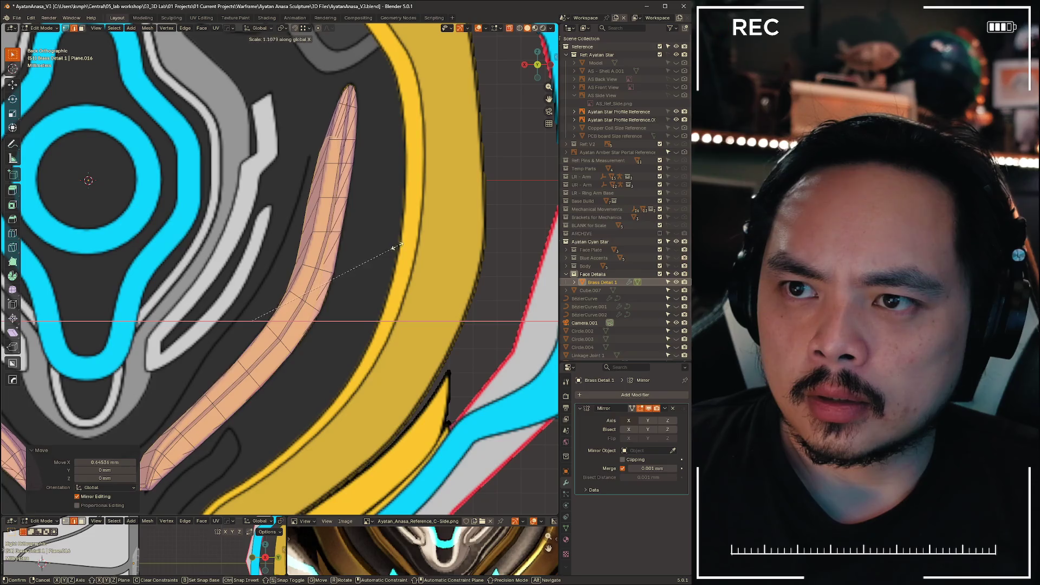
click(399, 245)
key(g)
key(x)
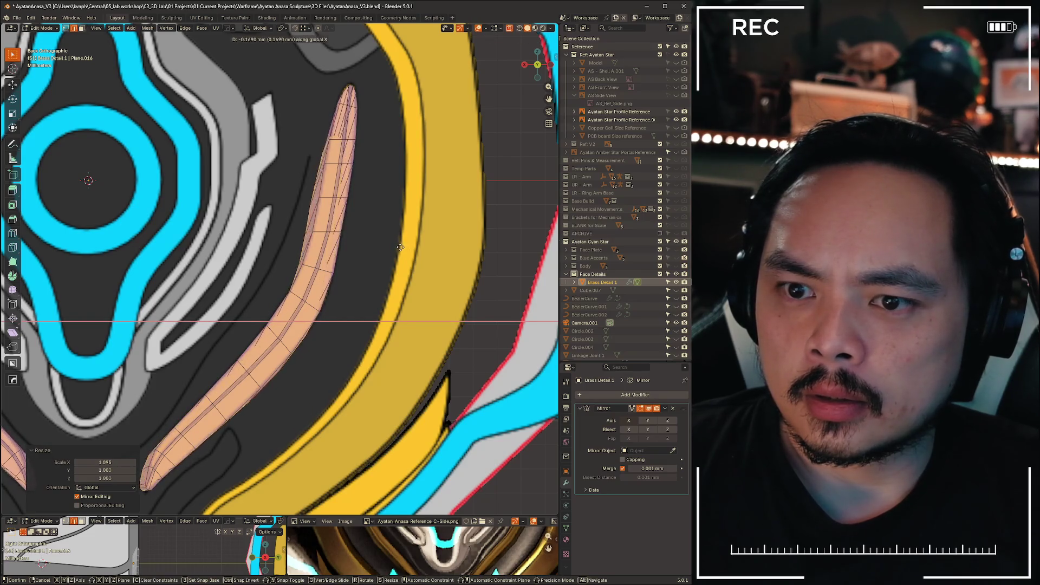
click(400, 247)
mouse_move(400, 247)
middle_down()
mouse_move(305, 235)
mouse_move(311, 222)
mouse_move(374, 235)
mouse_move(366, 269)
mouse_move(474, 235)
mouse_move(435, 223)
middle_up()
scroll(311, 222, down, 5)
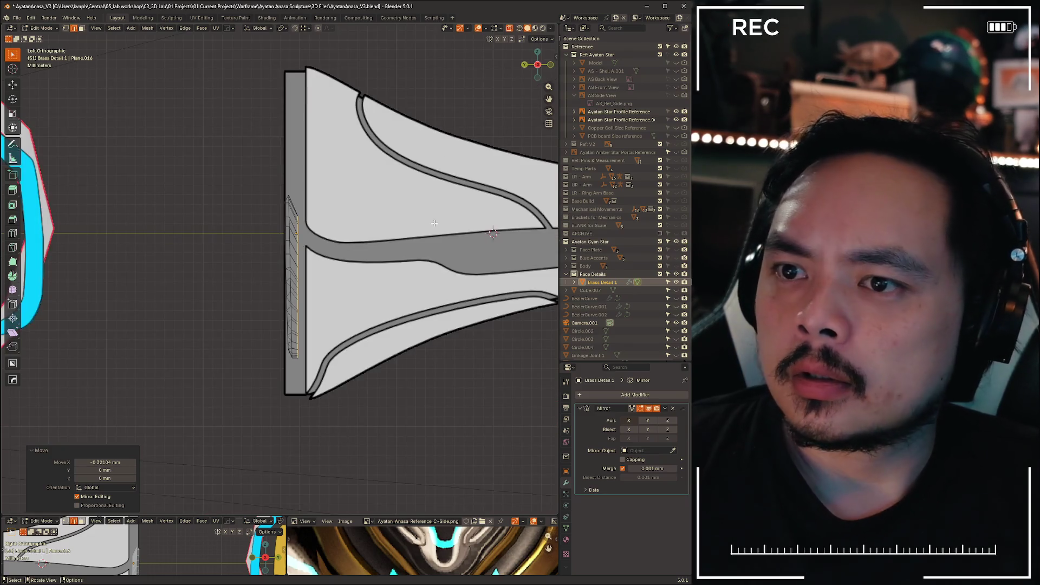
- In Right Orthographic view, rotate the strip to follow the side profile
click(538, 65)
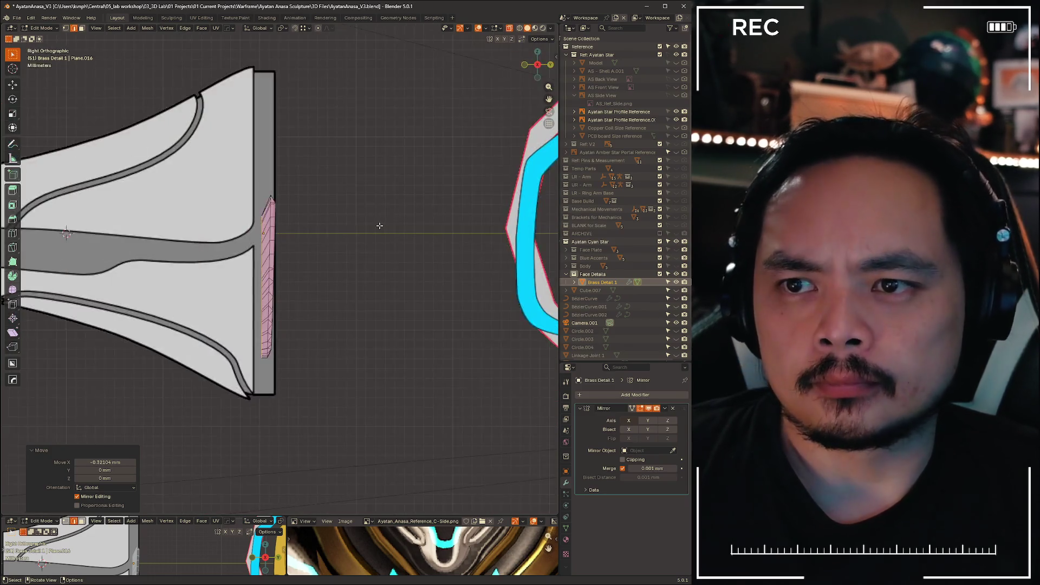
scroll(415, 193, up, 3)
key(r)
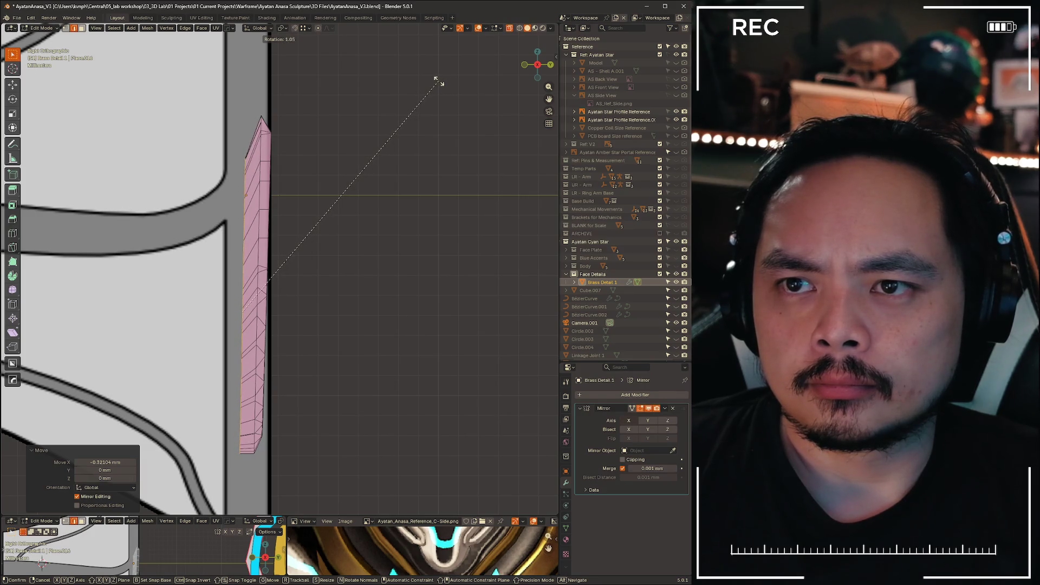
click(439, 82)
scroll(395, 149, down, 5)
mouse_move(352, 266)
middle_down()
mouse_move(252, 262)
mouse_move(406, 232)
mouse_move(388, 262)
mouse_move(375, 258)
middle_up()
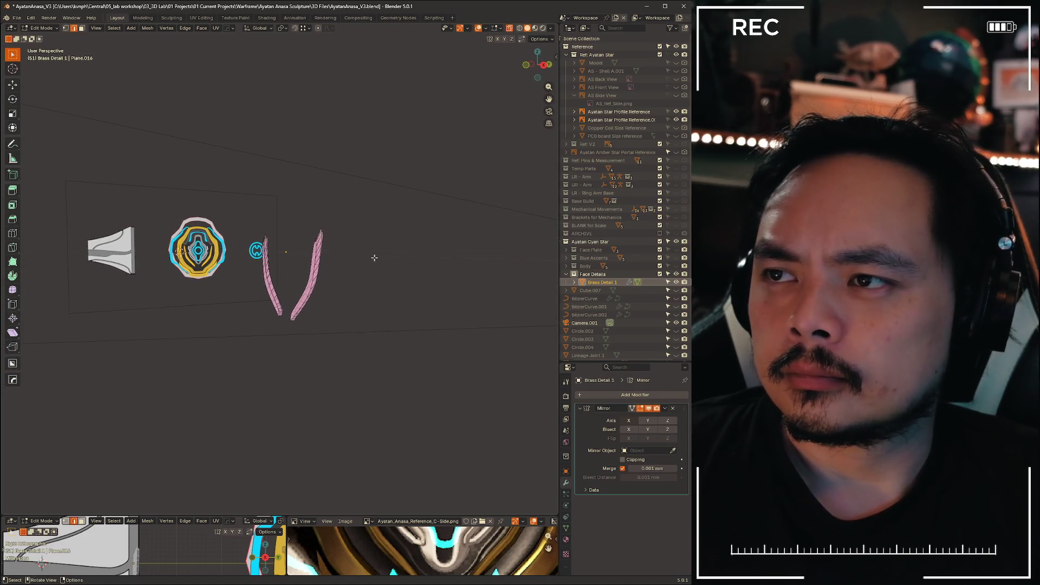
- Show the Face Plate, Blue Accents and Body collections in Material Preview with overlays hidden
drag(676, 250, 676, 266)
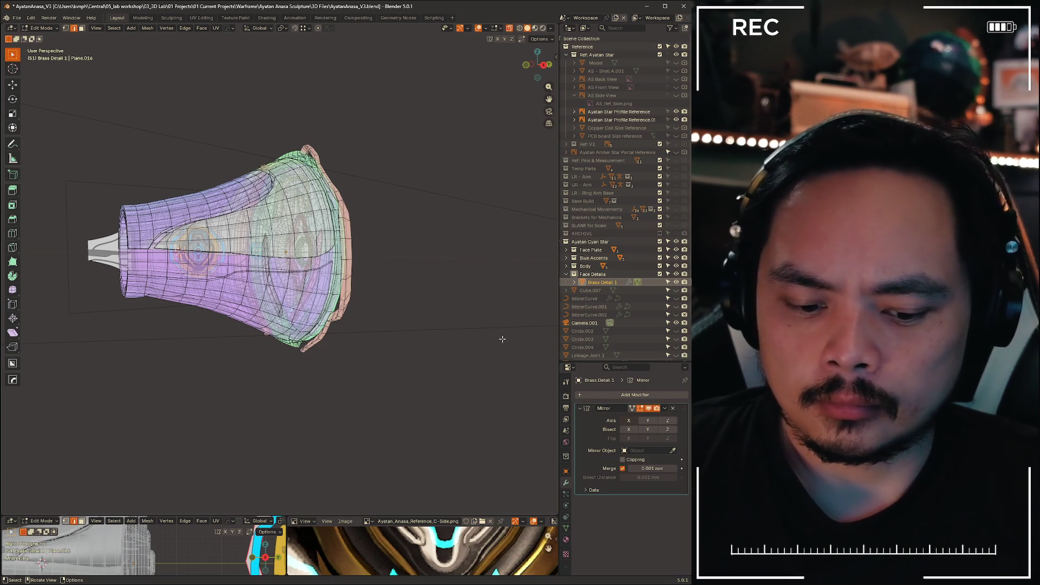
key(z)
click(477, 386)
middle_drag(476, 385, 310, 322)
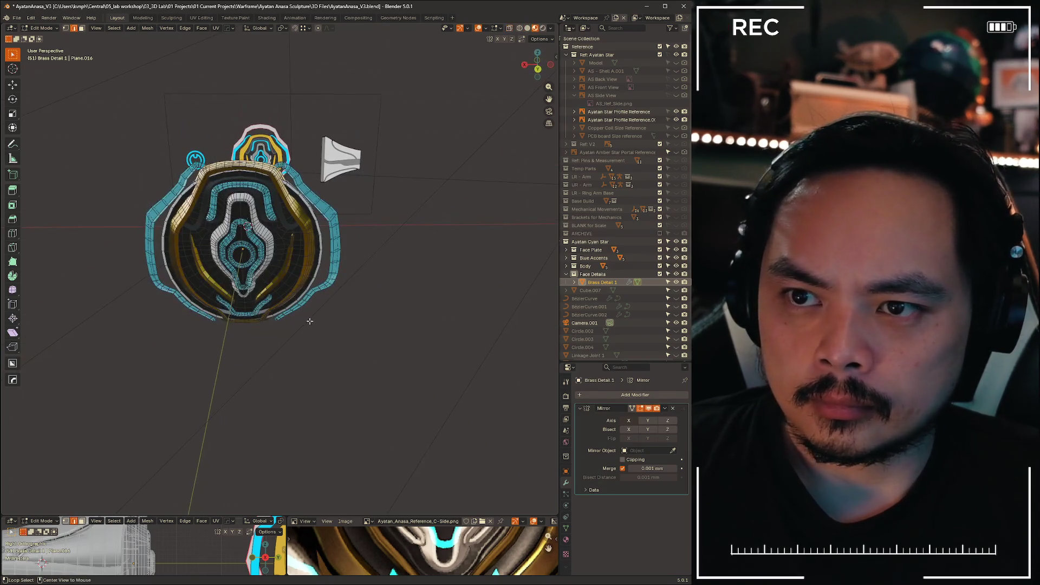
key(alt+z)
click(478, 28)
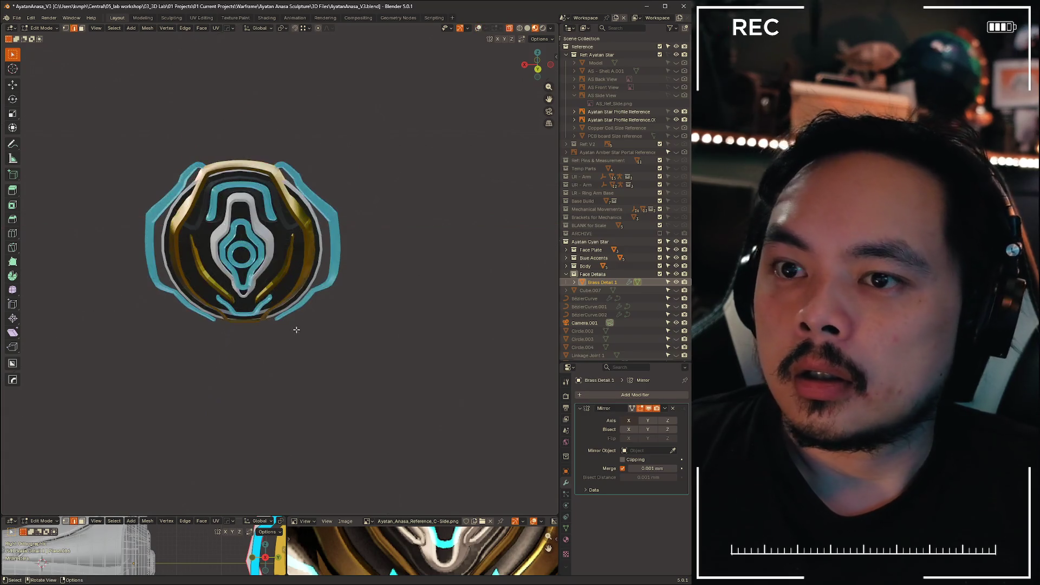
scroll(282, 325, up, 5)
middle_drag(282, 325, 247, 316)
- In Object Mode, tilt Brass Detail 1 −2.53° about X and nudge it along Y
key(ctrl+Tab)
click(221, 318)
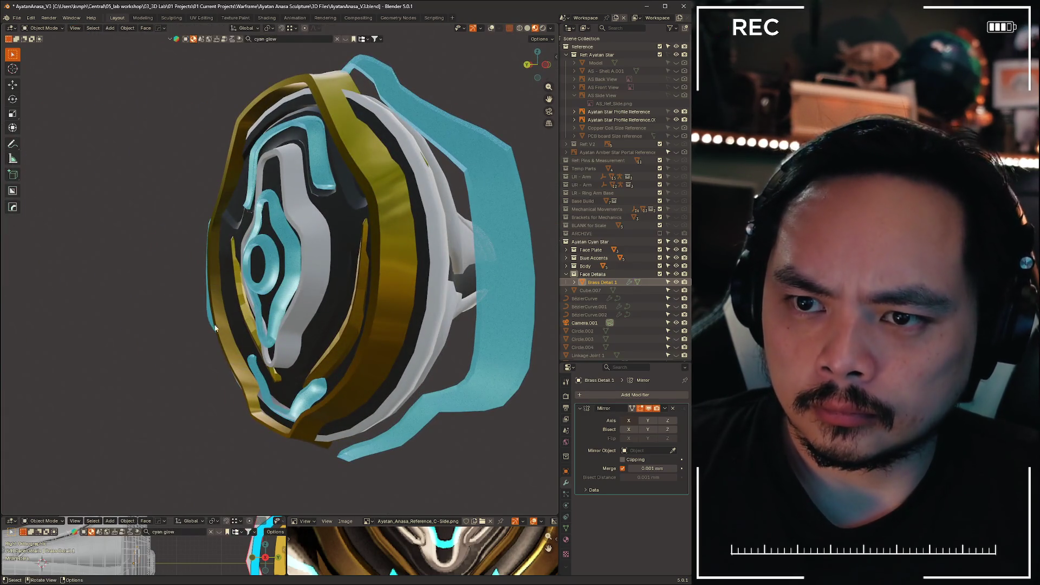
key(r)
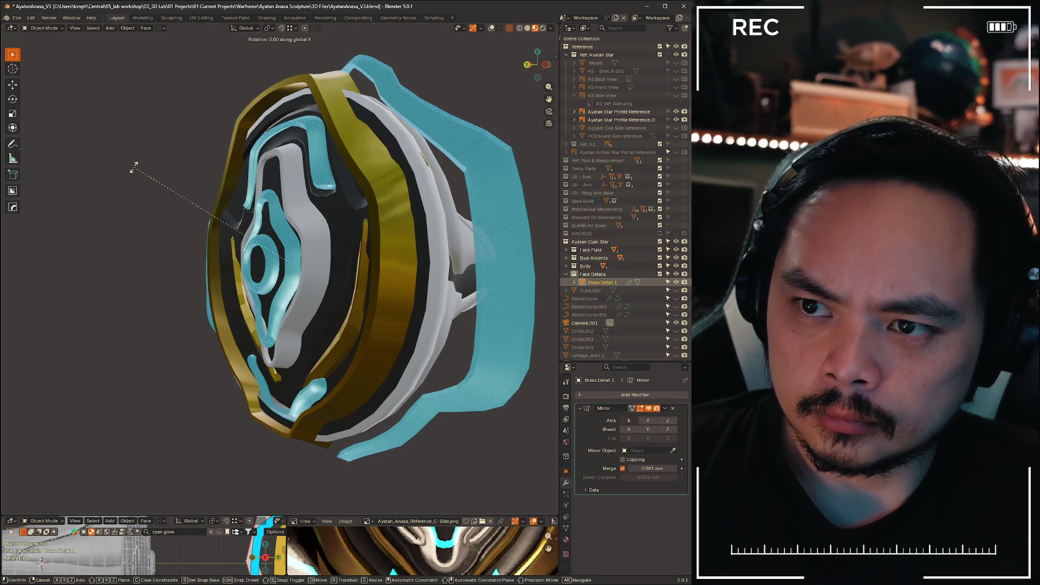
key(x)
click(128, 172)
key(g)
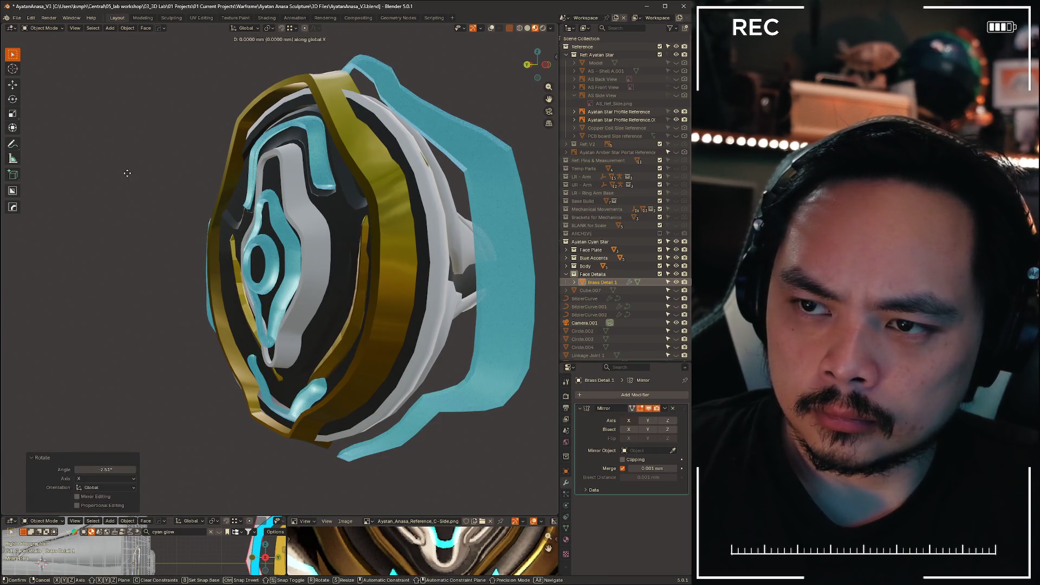
key(y)
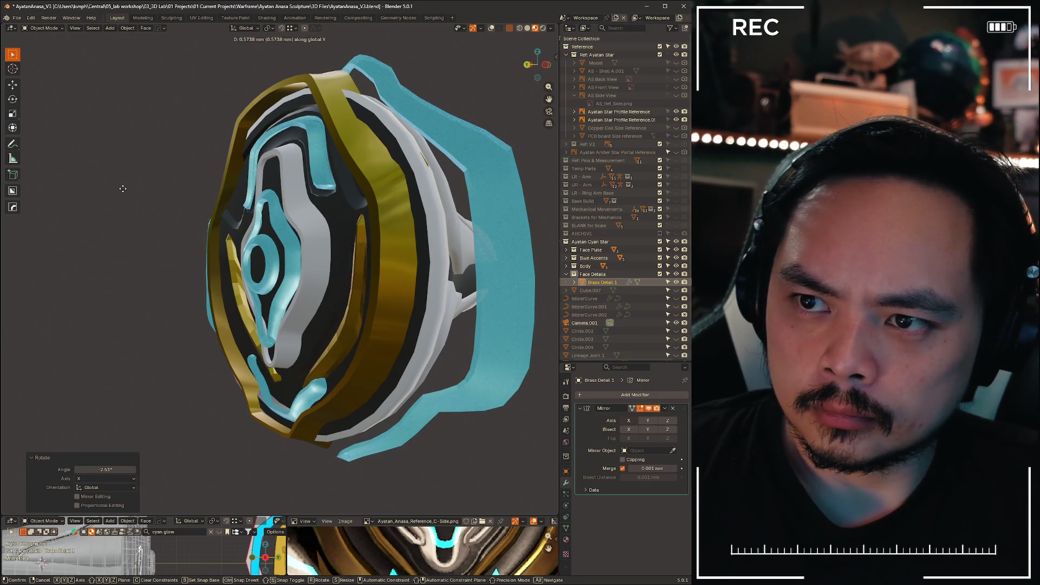
mouse_move(110, 222)
middle_down()
mouse_move(196, 279)
mouse_move(115, 223)
mouse_move(221, 224)
mouse_move(173, 242)
mouse_move(44, 257)
mouse_move(206, 236)
mouse_move(368, 152)
middle_up()
click(383, 261)
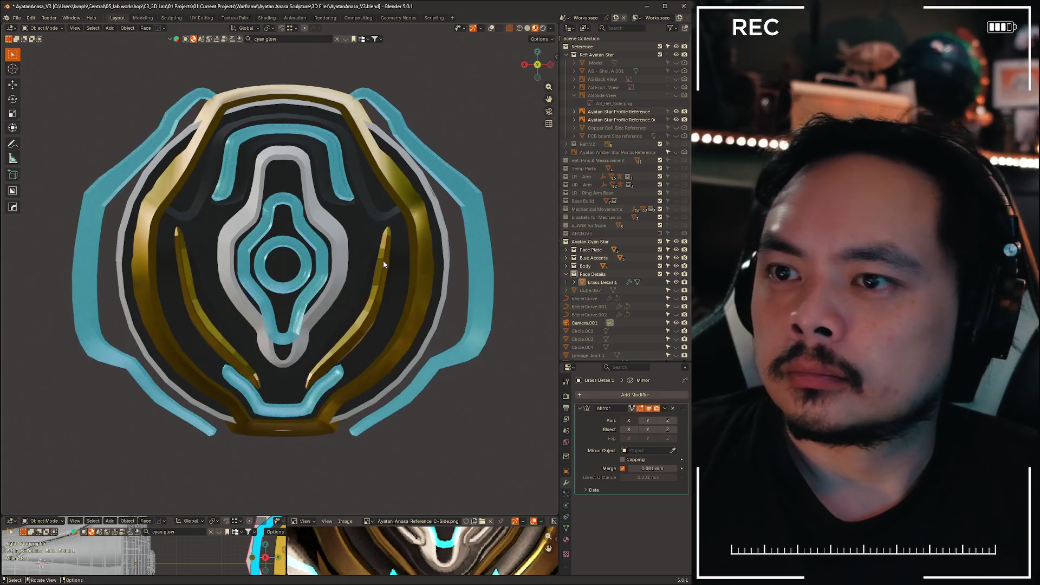
- Enter Edit Mode on Trim 1 and switch the viewport to wireframe shading
scroll(331, 255, up, 6)
key(ctrl+Tab)
click(333, 237)
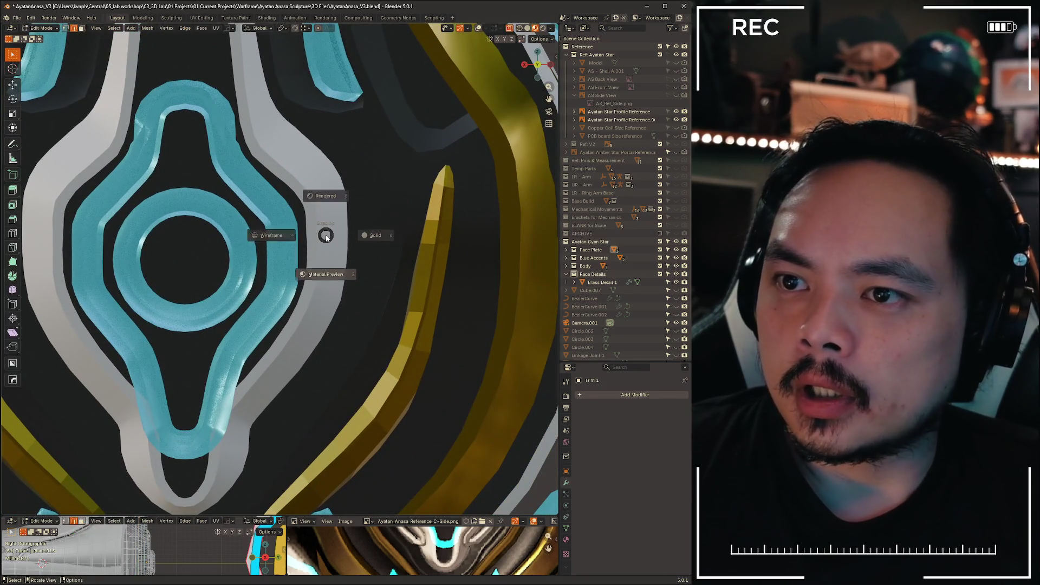
key(z)
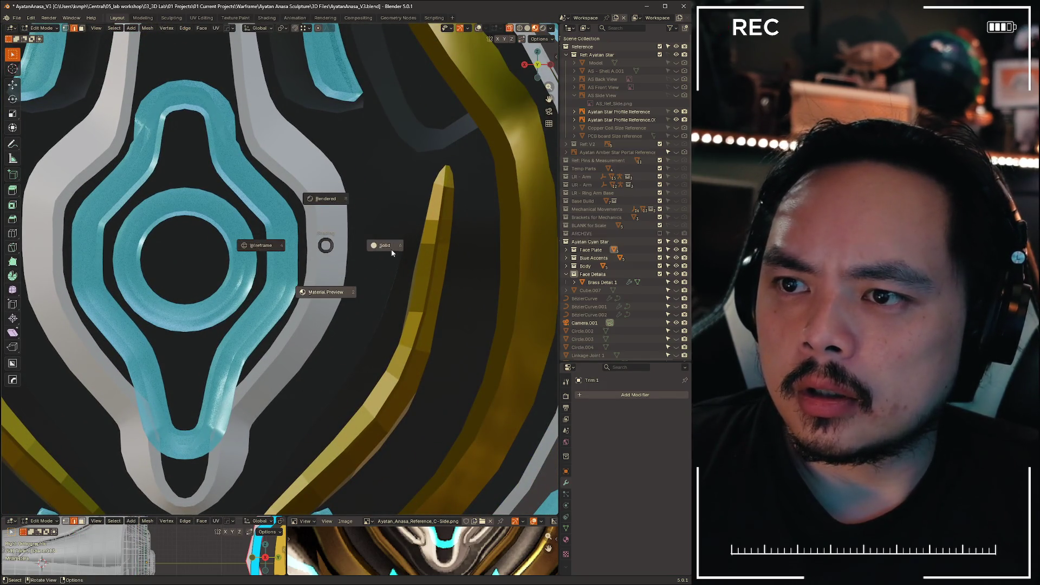
click(281, 254)
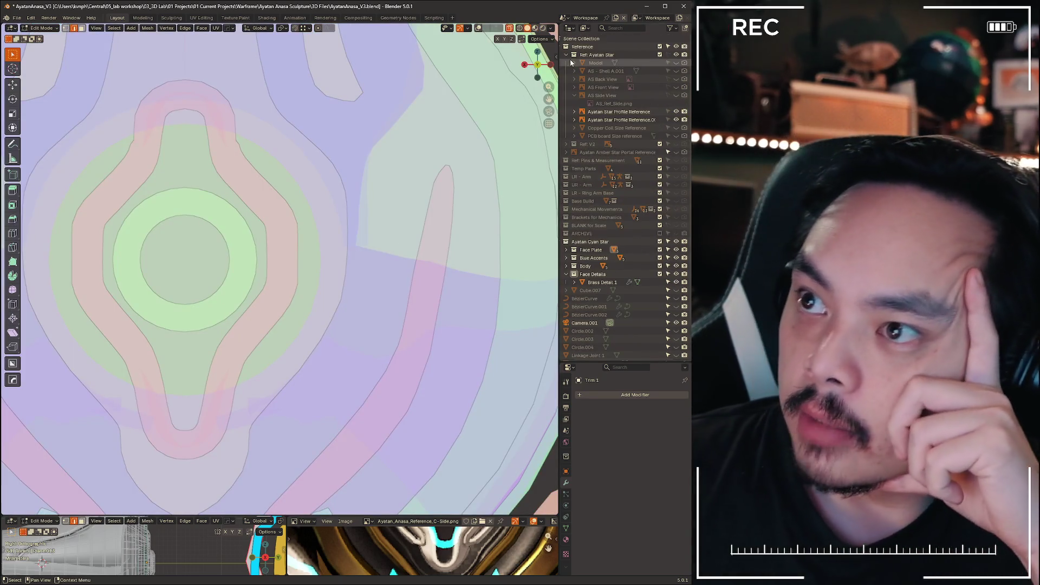
- Hide the Blue Accents and Face Details collections in the outliner
click(567, 55)
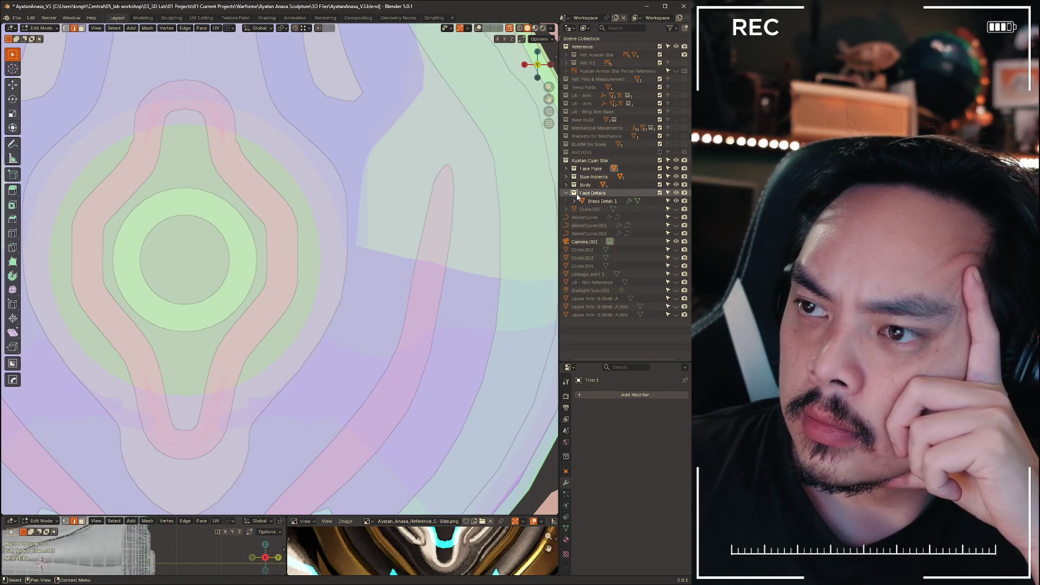
click(677, 193)
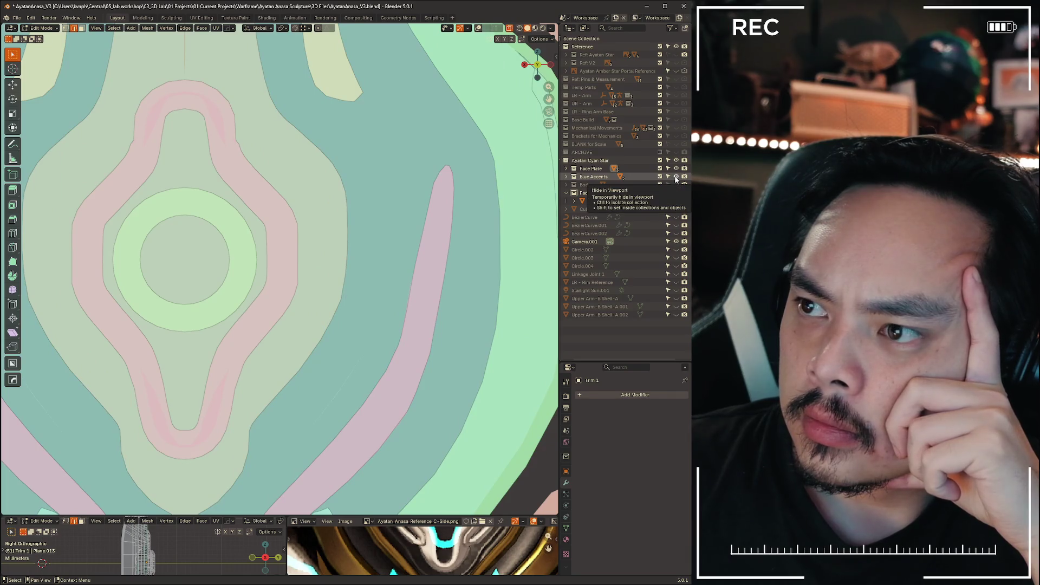
click(676, 176)
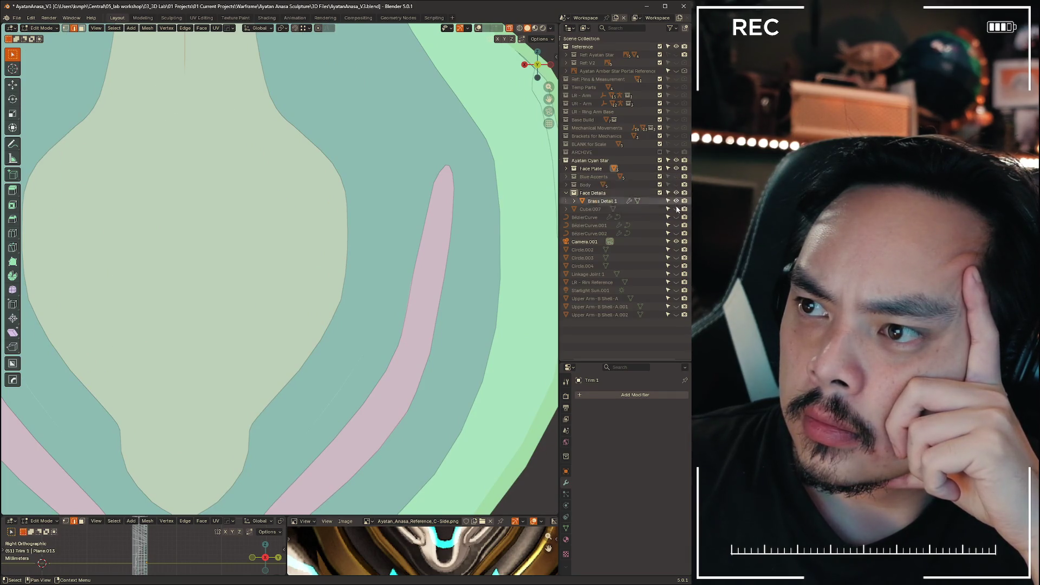
click(676, 193)
click(676, 193)
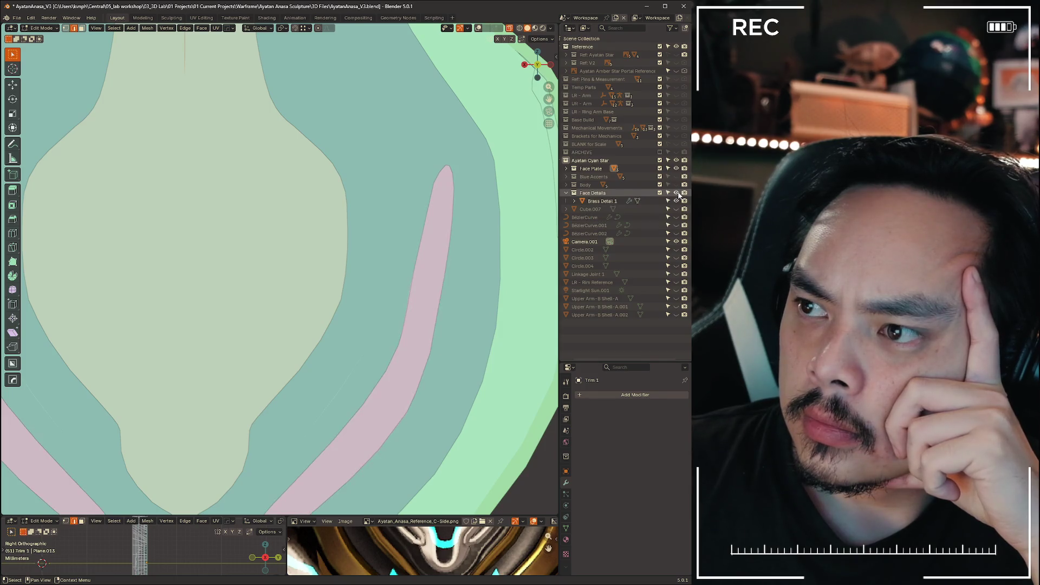
click(676, 193)
click(676, 193)
click(676, 193)
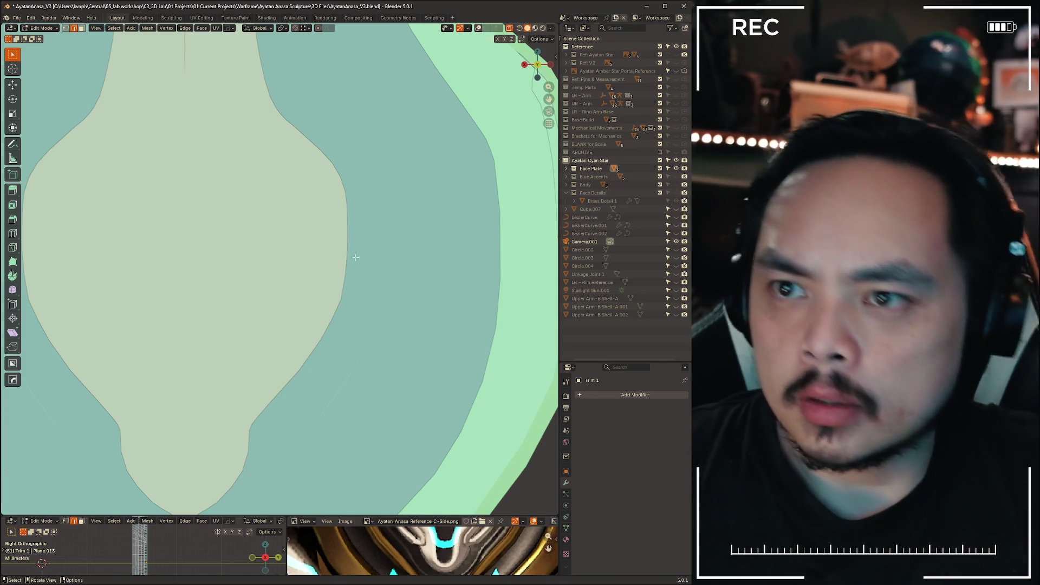
- Turn off X-ray, show Ref: Ayatan Star again, and view Trim 1 from the front
key(alt+z)
key(alt+z)
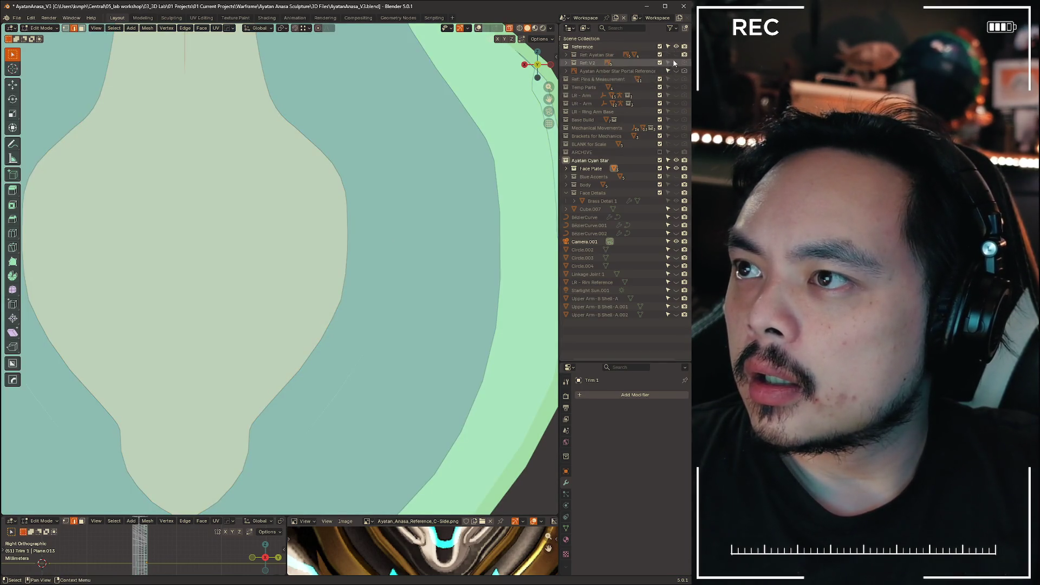
click(676, 55)
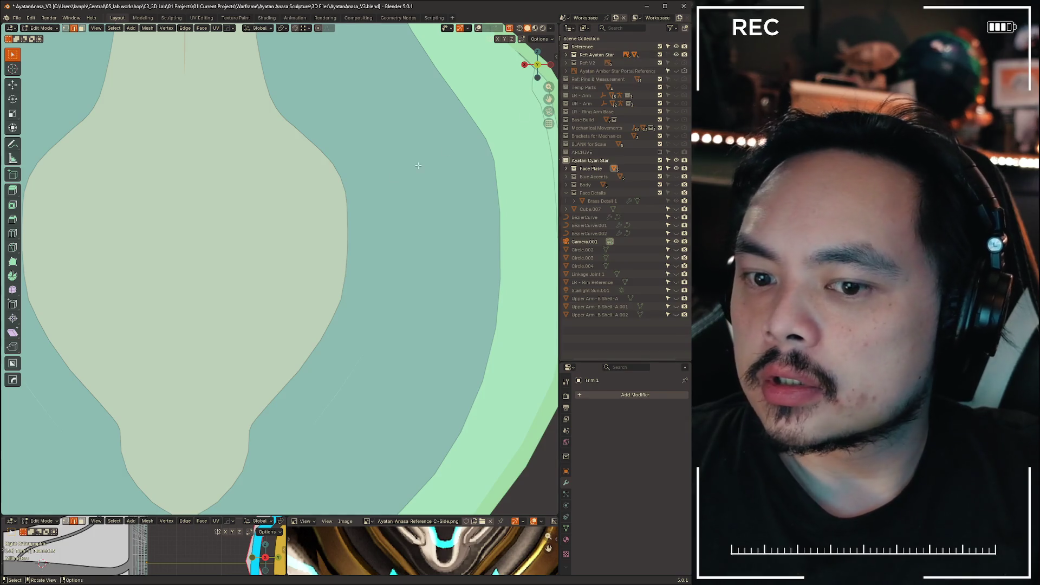
scroll(405, 220, down, 10)
drag(541, 66, 530, 71)
key(KP_1)
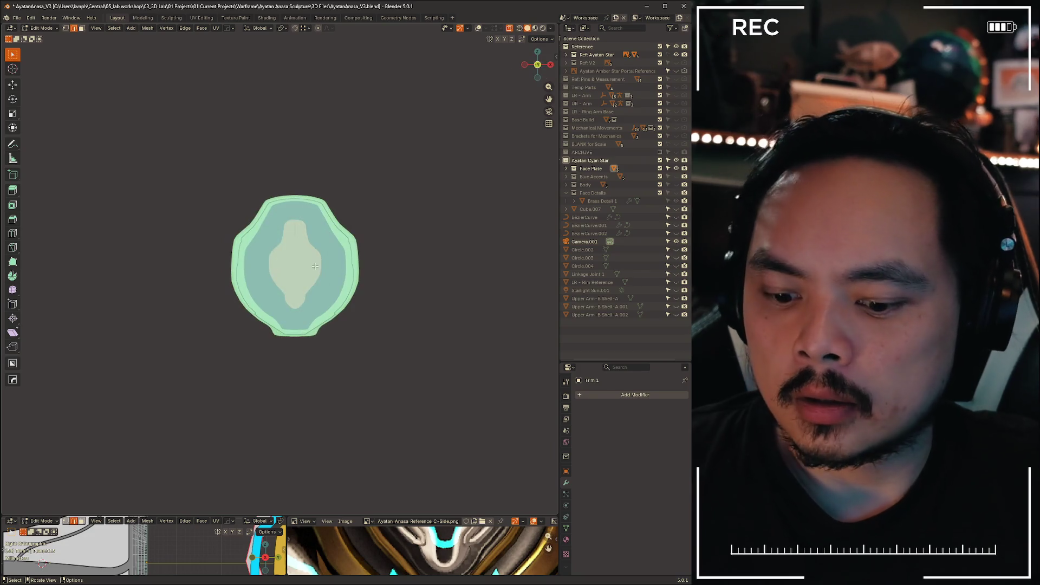
key(KP_Divide)
key(KP_Divide)
key(ctrl+Tab)
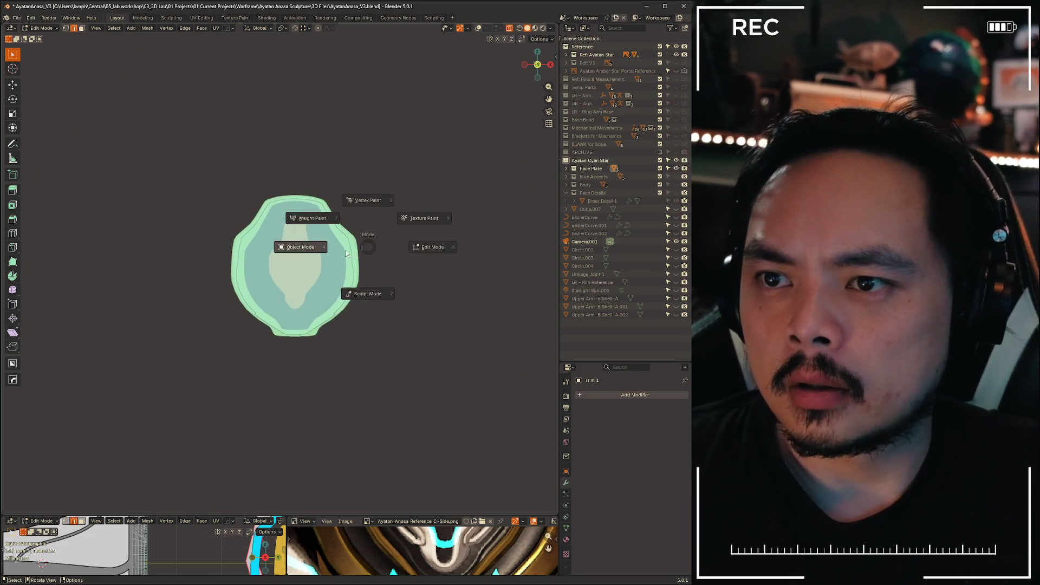
- Return to Object Mode, switch to the back orthographic view, and hide the camera
key(4)
key(z)
key(Escape)
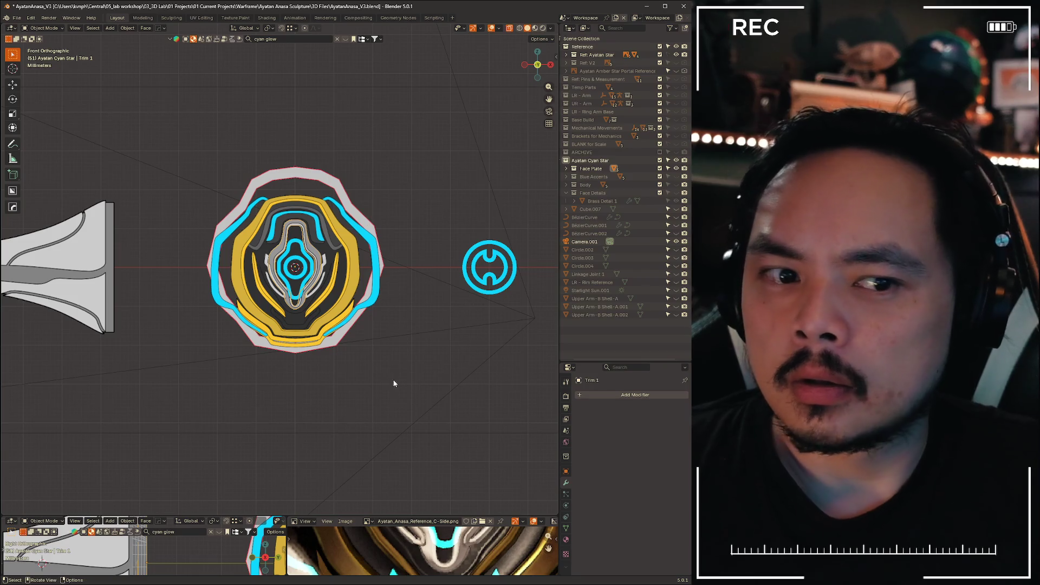
mouse_move(411, 388)
middle_down()
mouse_move(328, 421)
mouse_move(197, 390)
mouse_move(267, 384)
middle_up()
key(ctrl+KP_1)
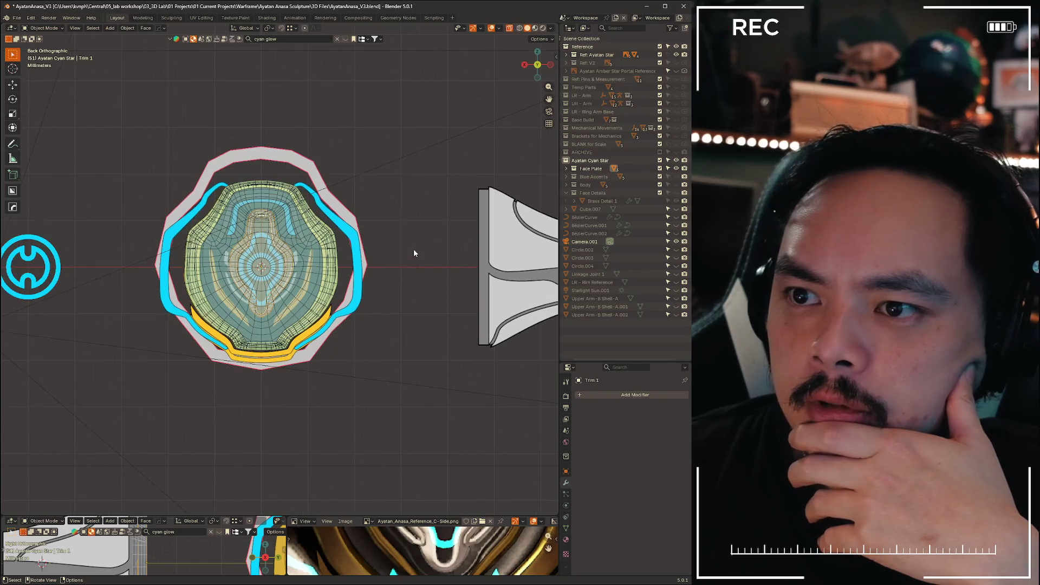
scroll(414, 249, down, 2)
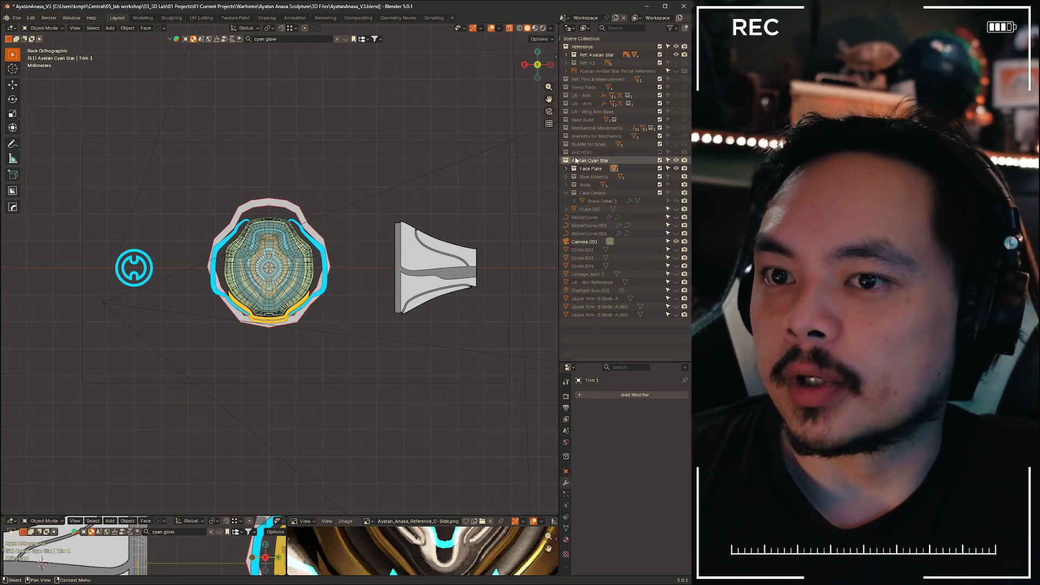
click(248, 424)
key(h)
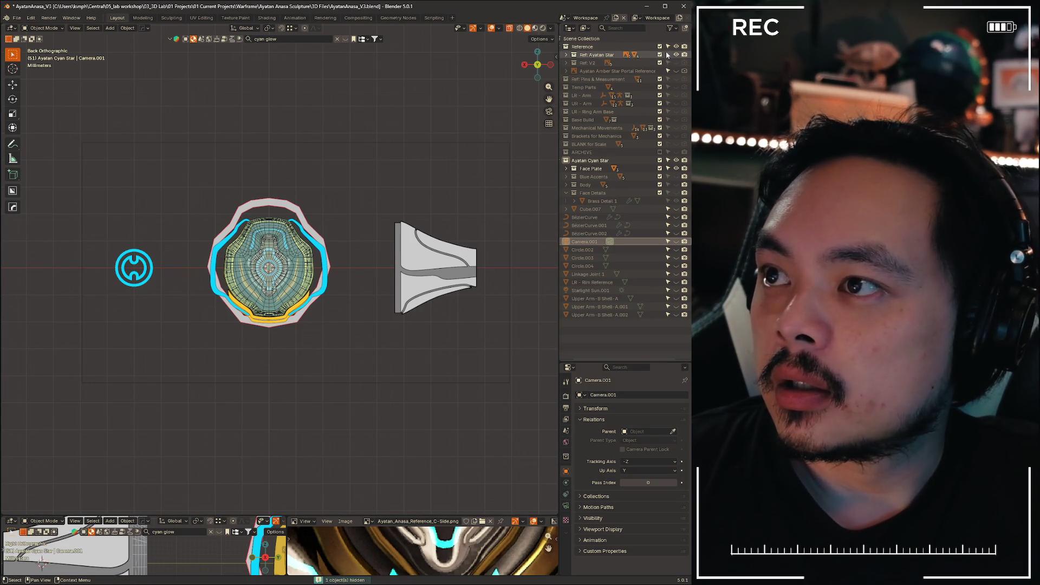
- Expand Ref: Ayatan Star and select the Ayatan Star Profile Reference image
click(566, 55)
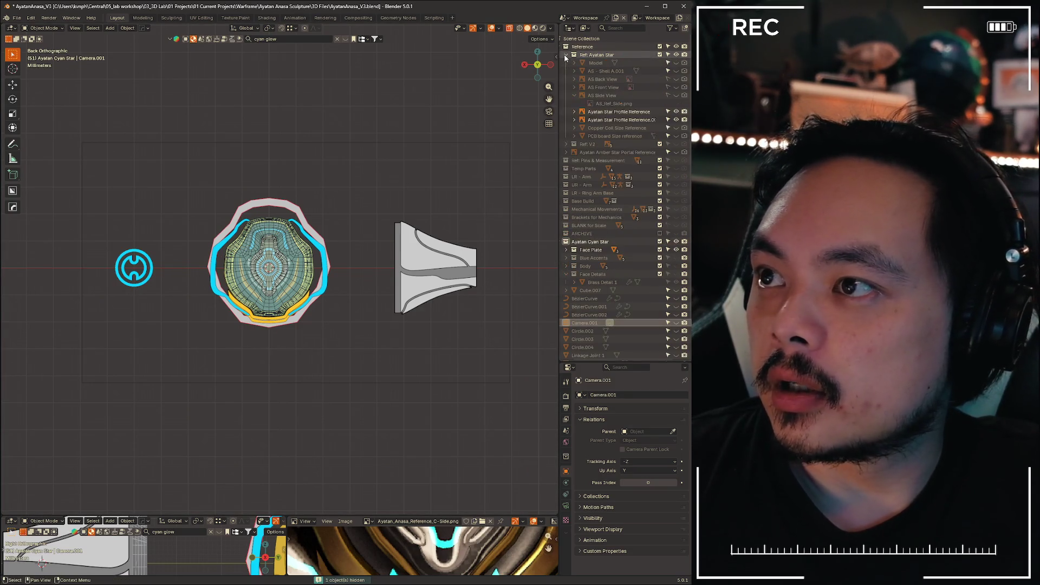
click(429, 277)
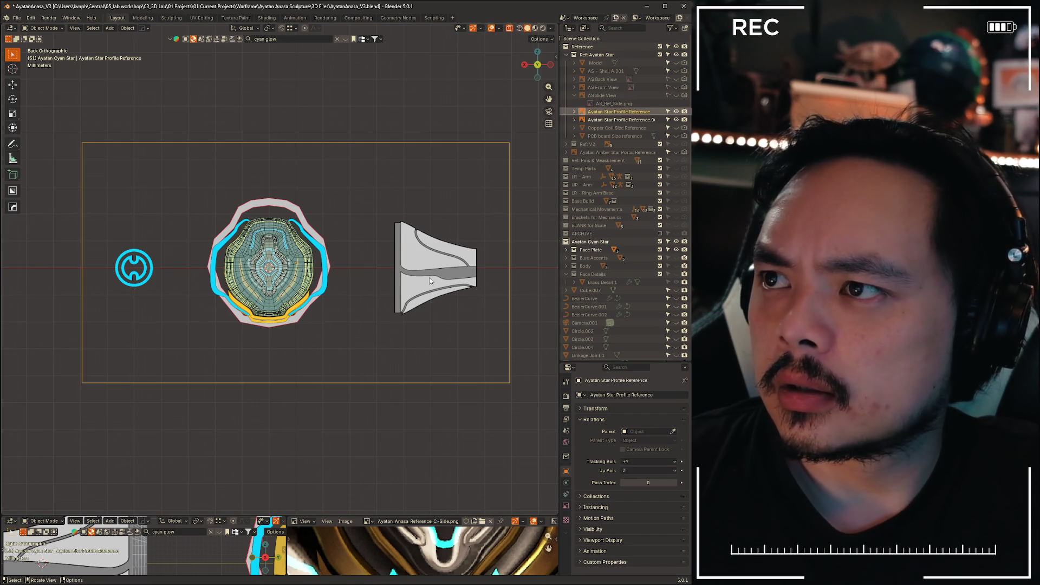
key(alt+a)
click(437, 266)
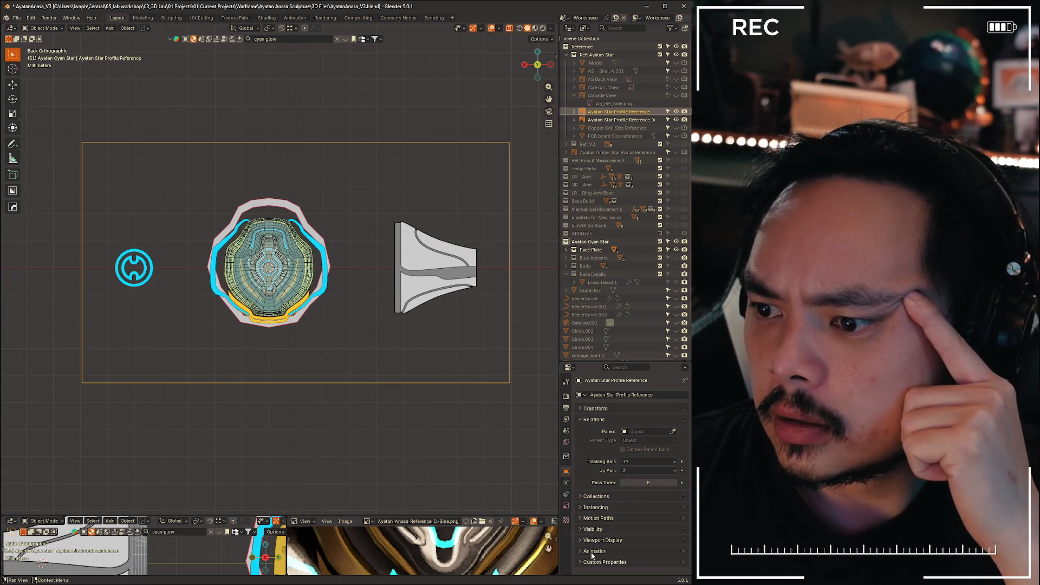
- Browse the reference's visibility, relations, instancing and viewport display object panels
click(583, 540)
scroll(585, 537, down, 2)
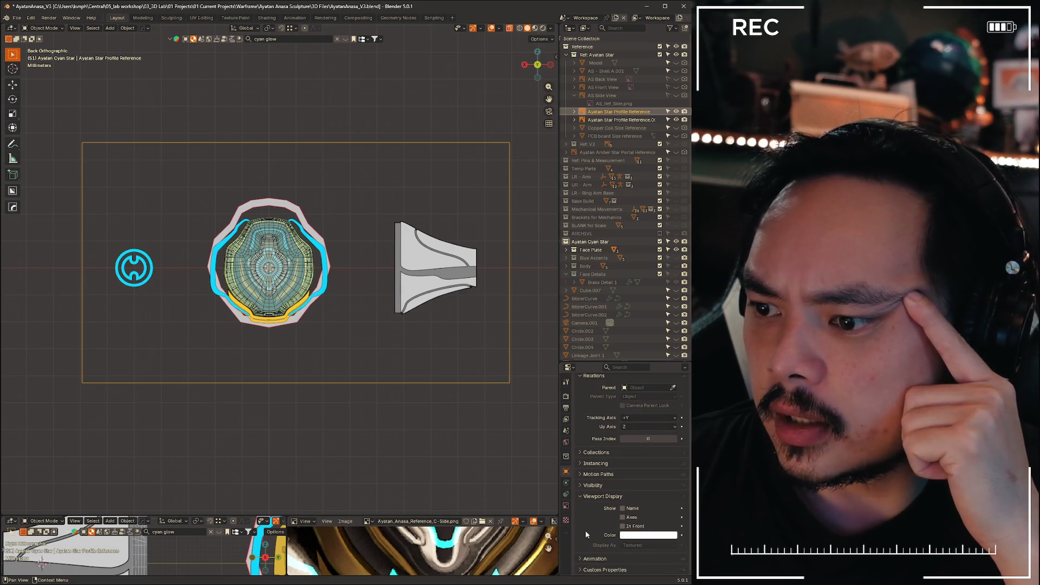
ctrl+click(592, 485)
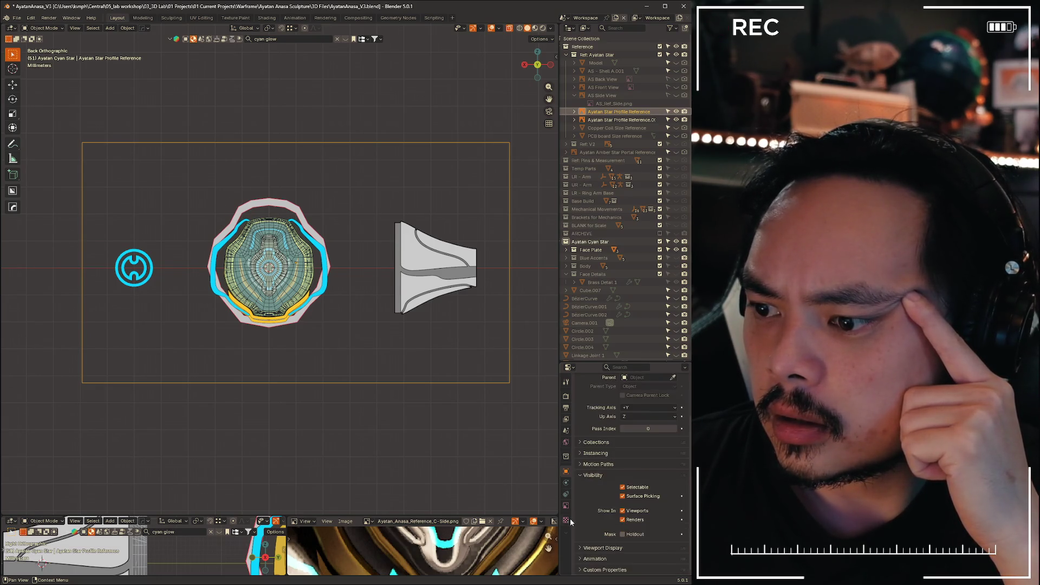
click(577, 475)
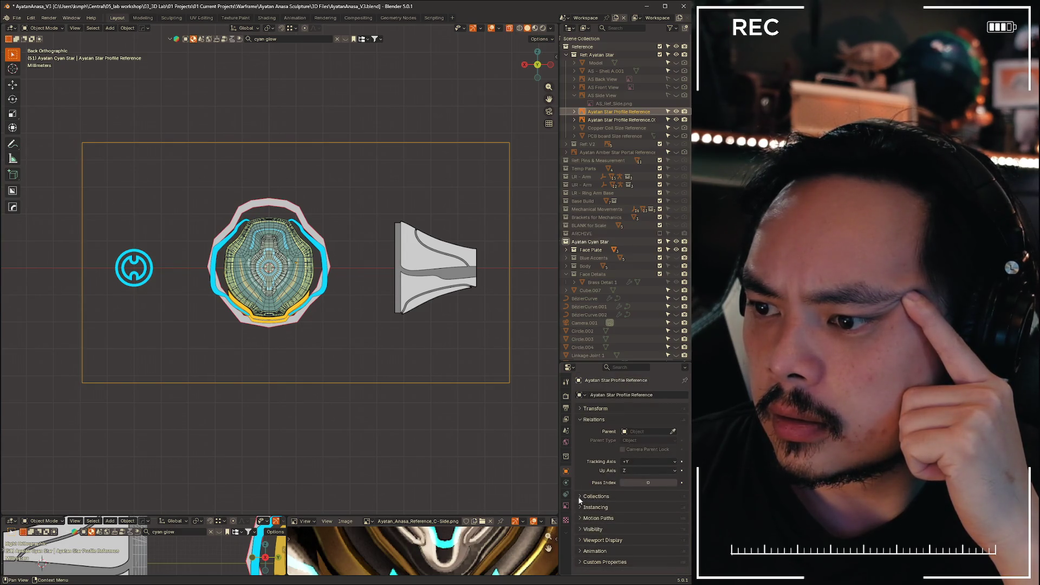
click(579, 417)
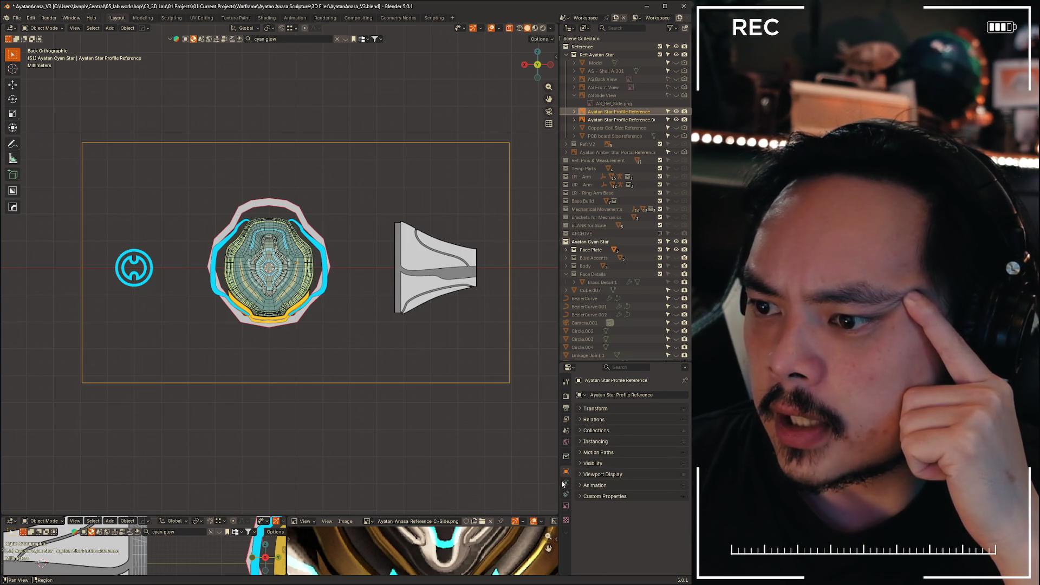
click(581, 476)
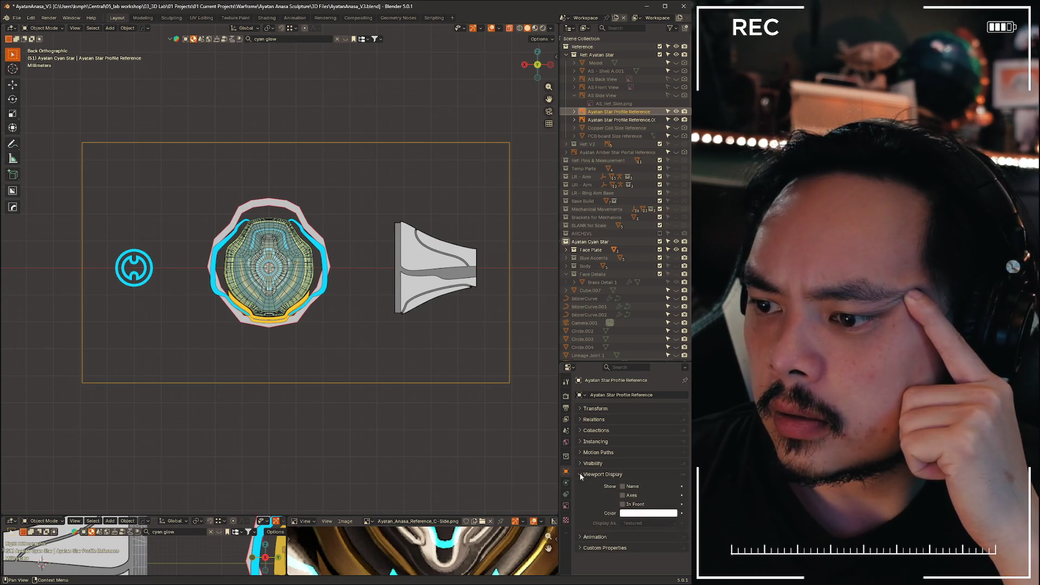
click(579, 473)
click(580, 465)
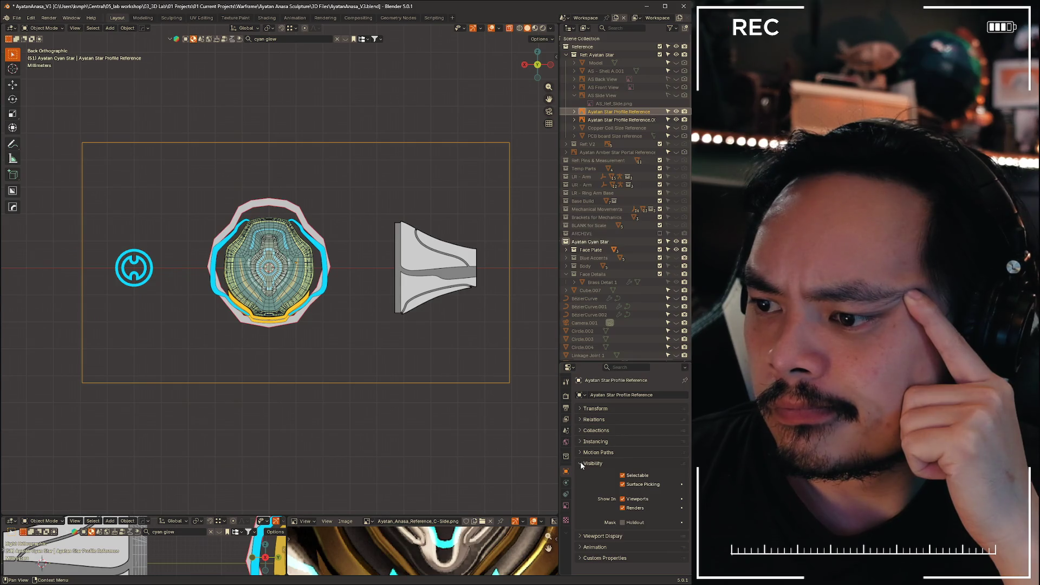
click(580, 463)
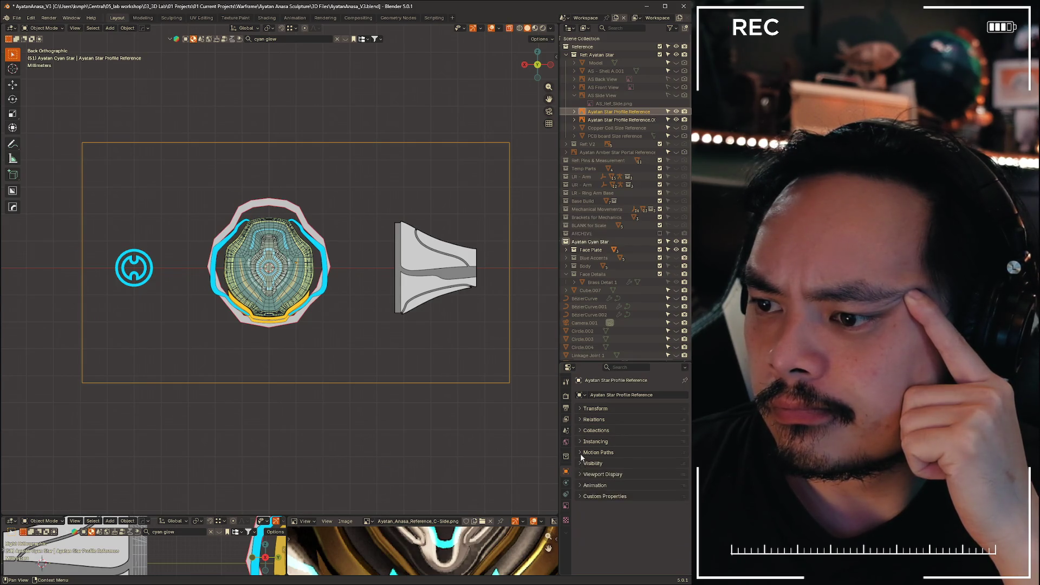
click(579, 442)
click(579, 441)
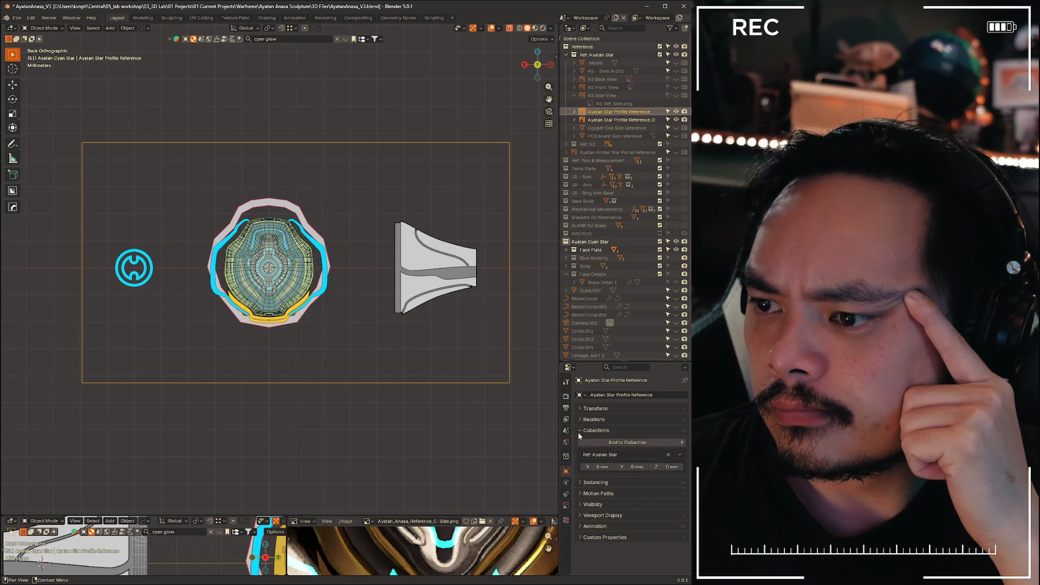
click(578, 421)
click(577, 423)
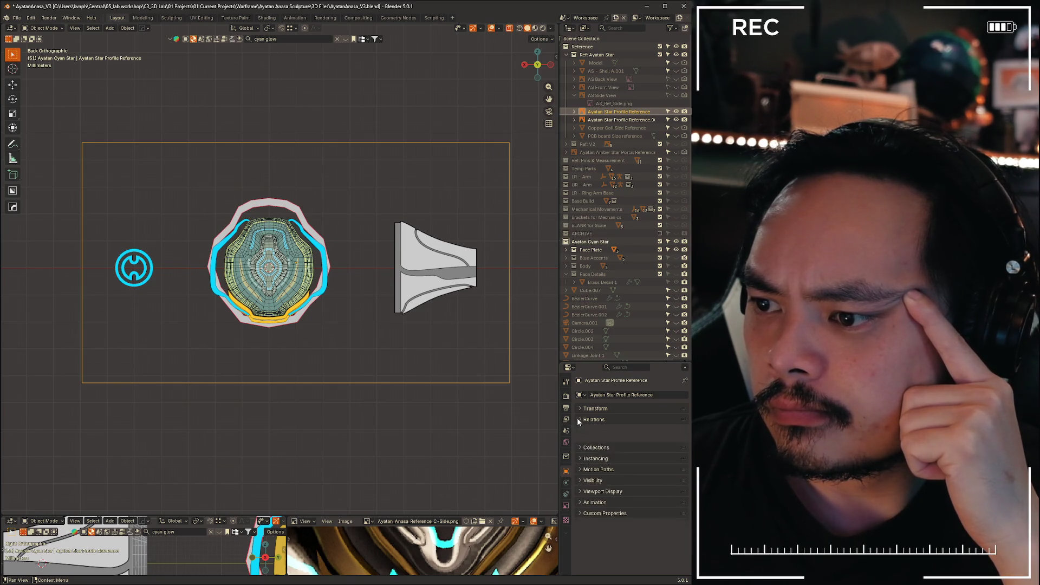
click(583, 496)
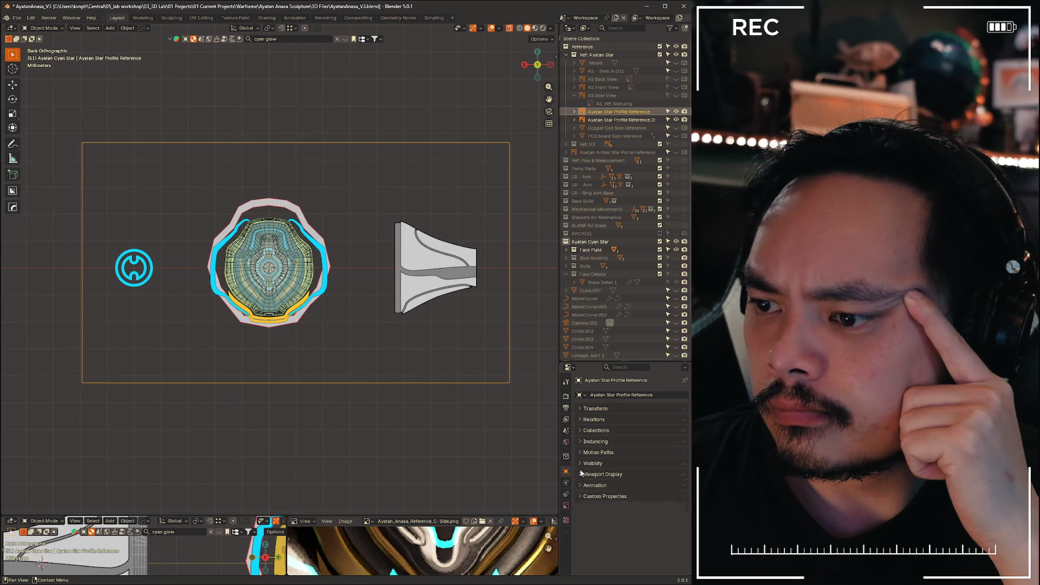
click(581, 474)
click(579, 474)
- Open the viewport sidebar, check its View and Tool tabs, and deselect the reference
key(n)
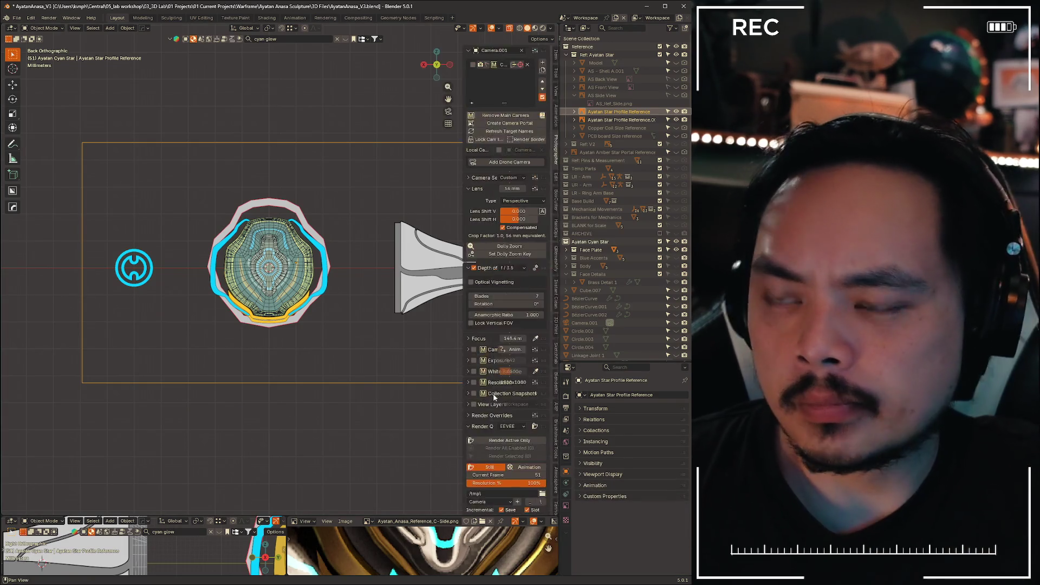
click(554, 91)
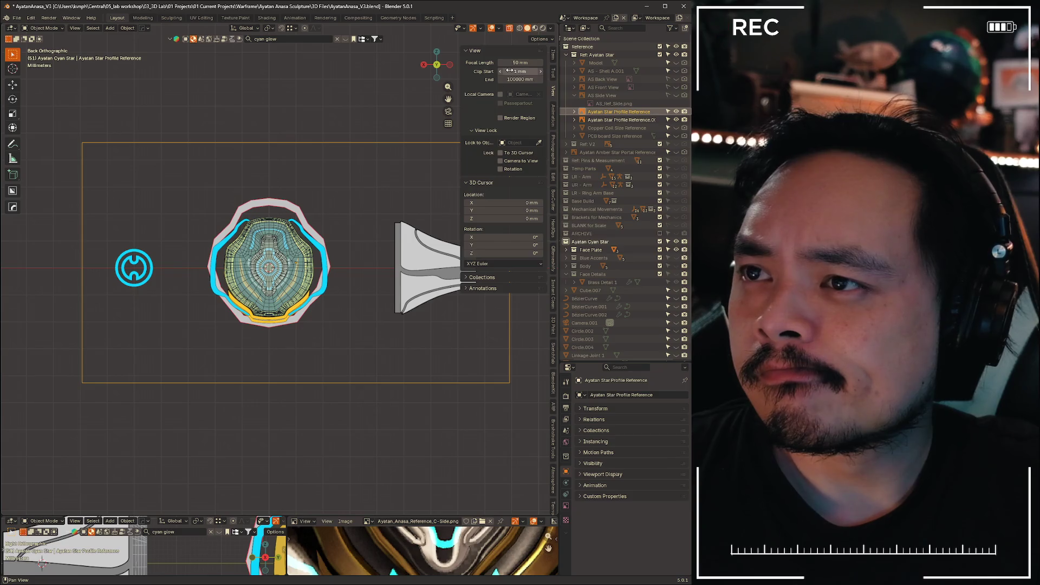
click(554, 72)
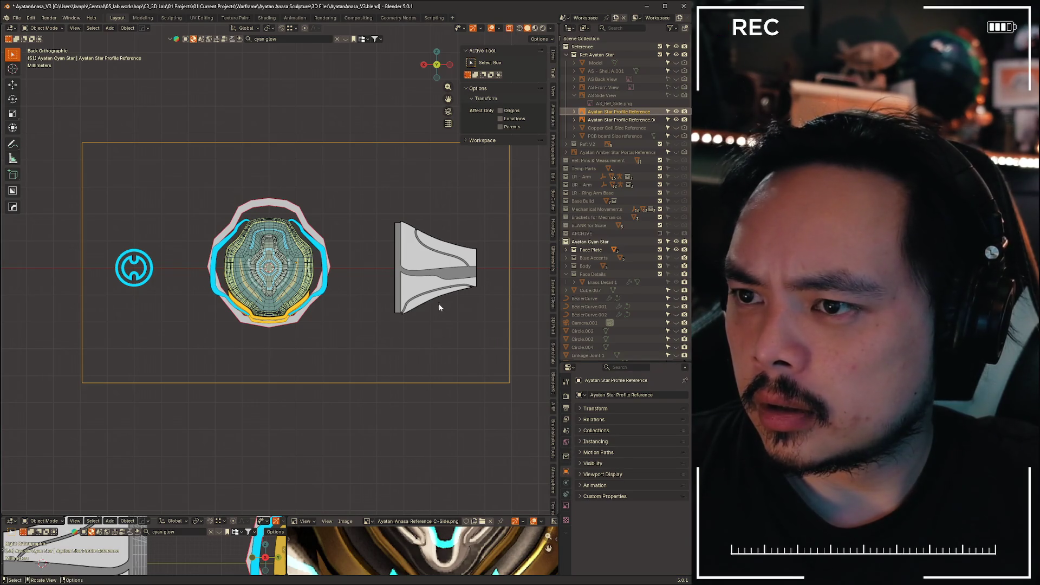
click(436, 434)
- Reselect the reference image and browse the View Layer passes, override and filter panels
click(429, 279)
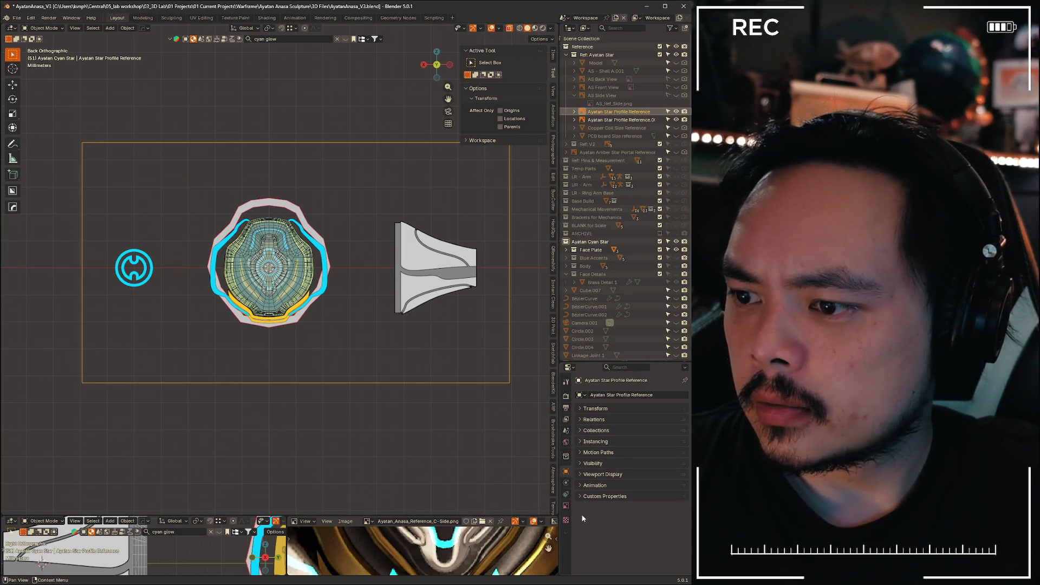
click(565, 420)
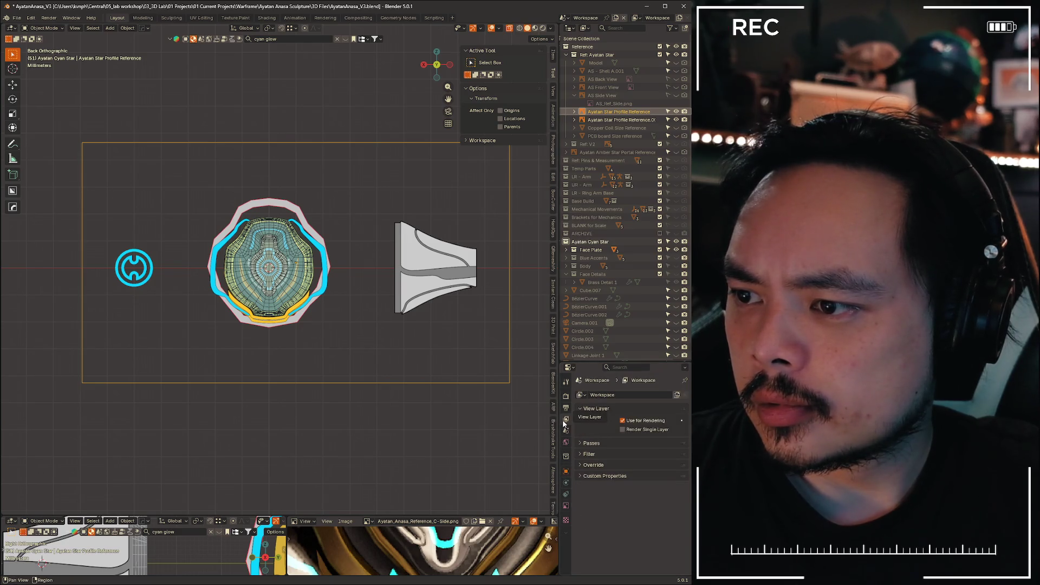
click(582, 443)
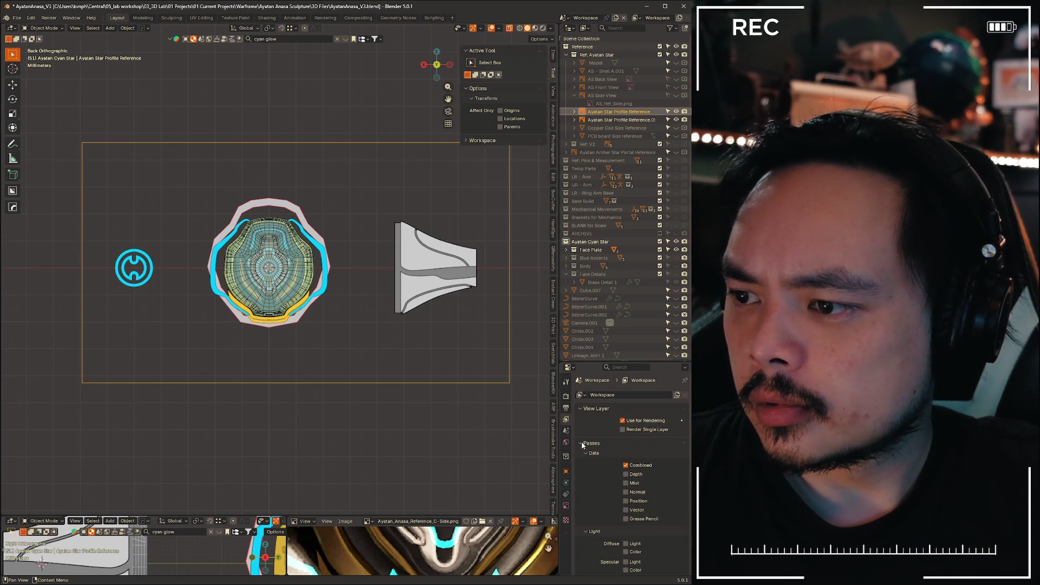
scroll(585, 460, down, 2)
scroll(588, 449, up, 2)
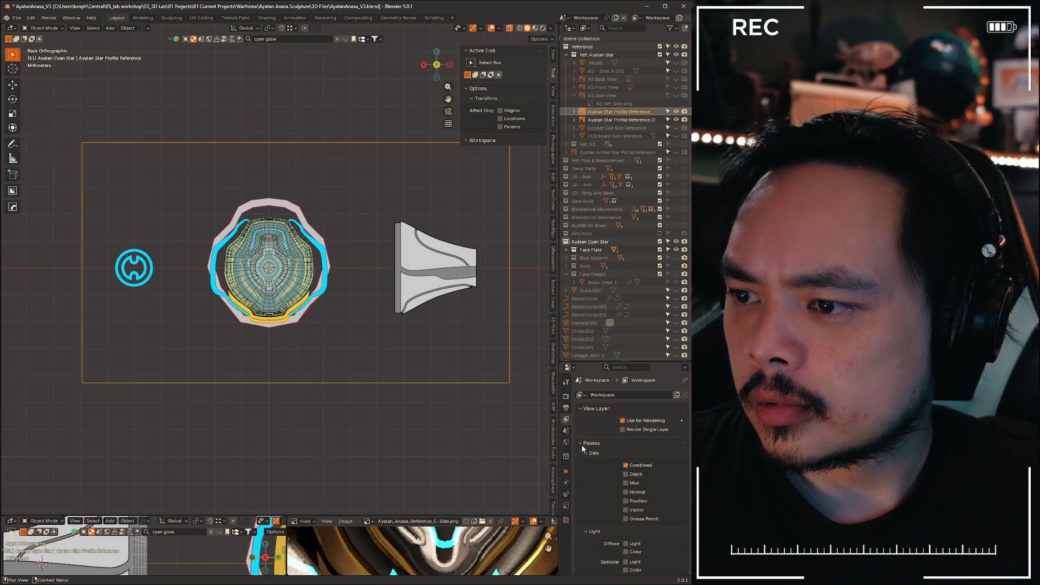
click(582, 445)
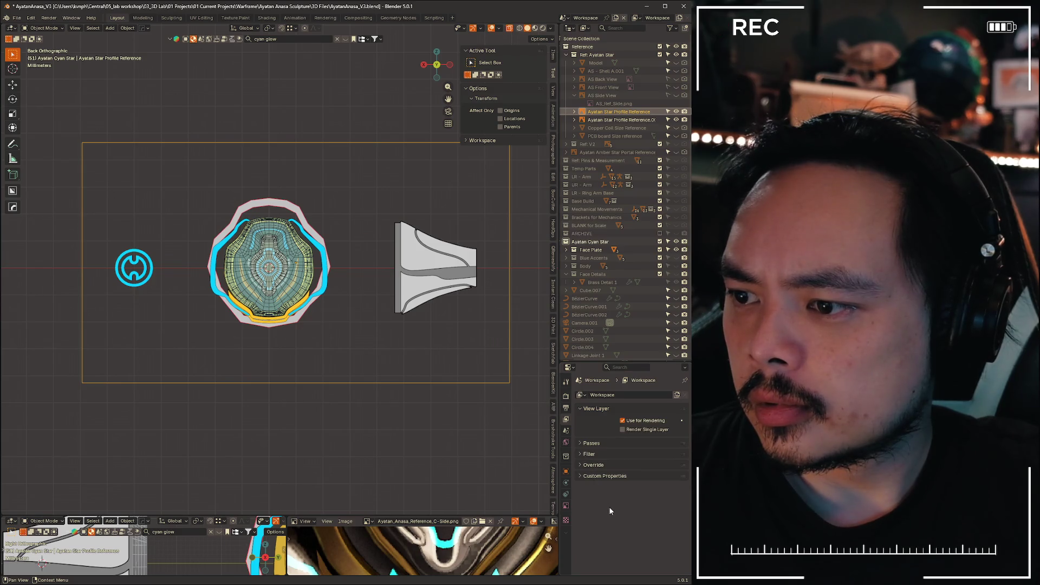
click(581, 466)
click(582, 464)
click(581, 466)
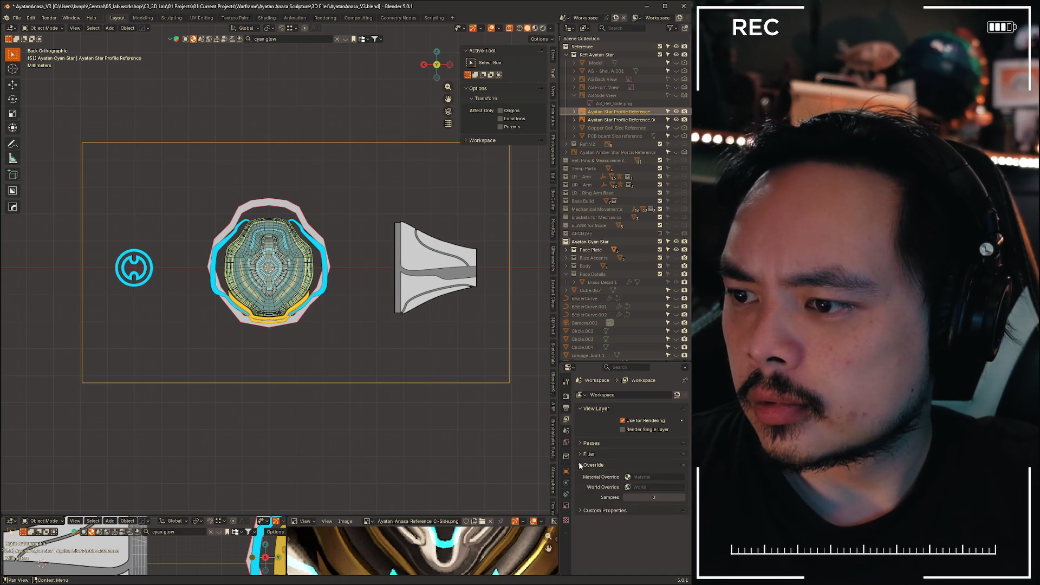
click(580, 466)
click(580, 455)
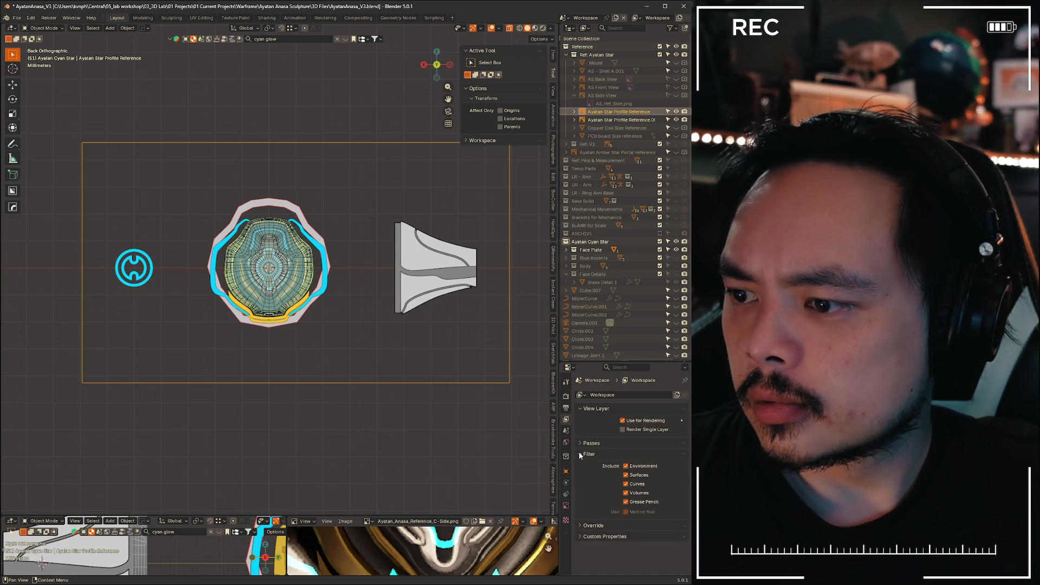
click(580, 455)
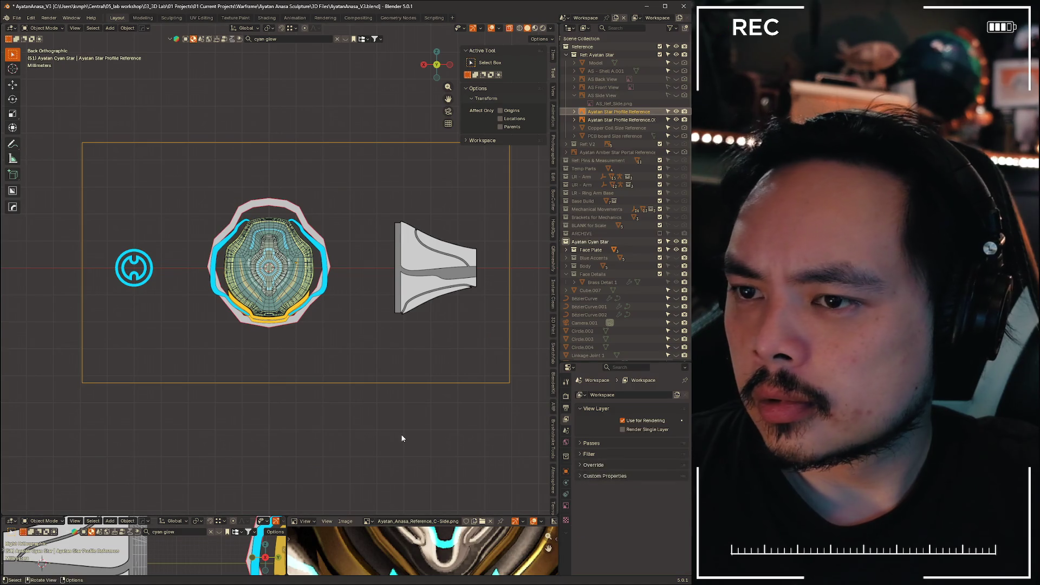
- Rename the view layer to 'backface'
click(622, 395)
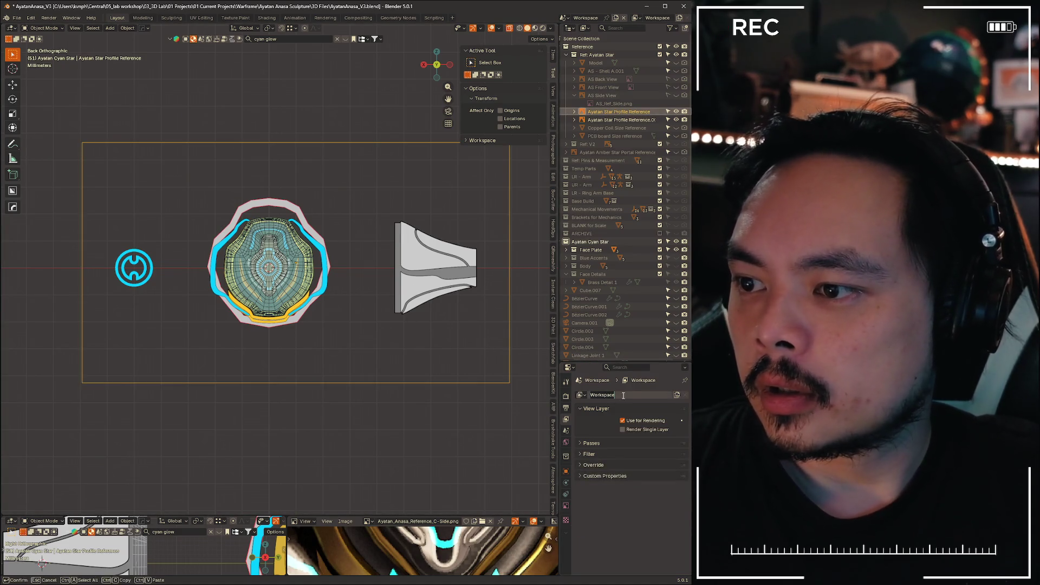
text(cuk)
key(BackSpace)
key(BackSpace)
key(BackSpace)
text(backface)
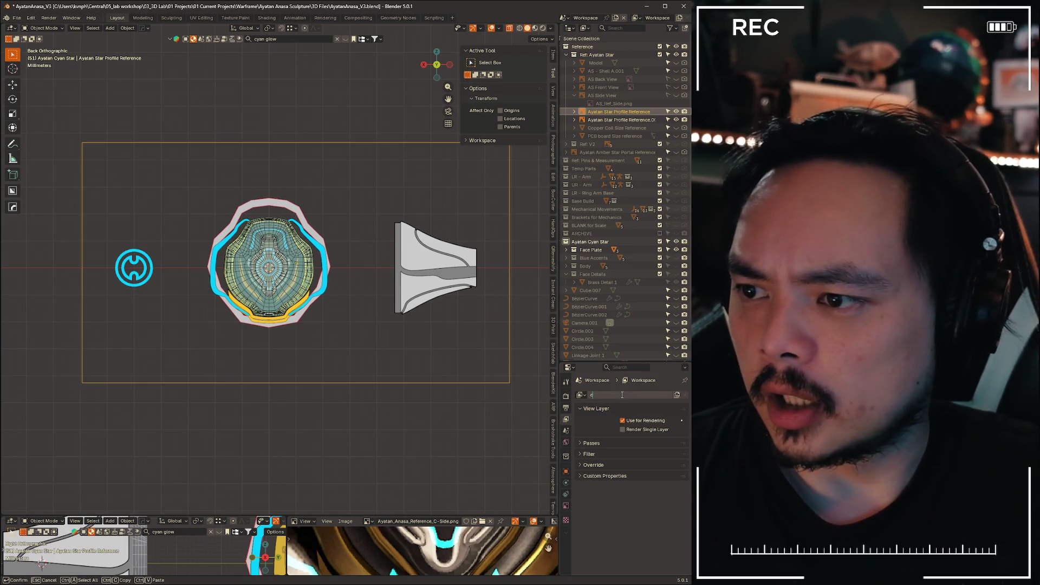
key(Return)
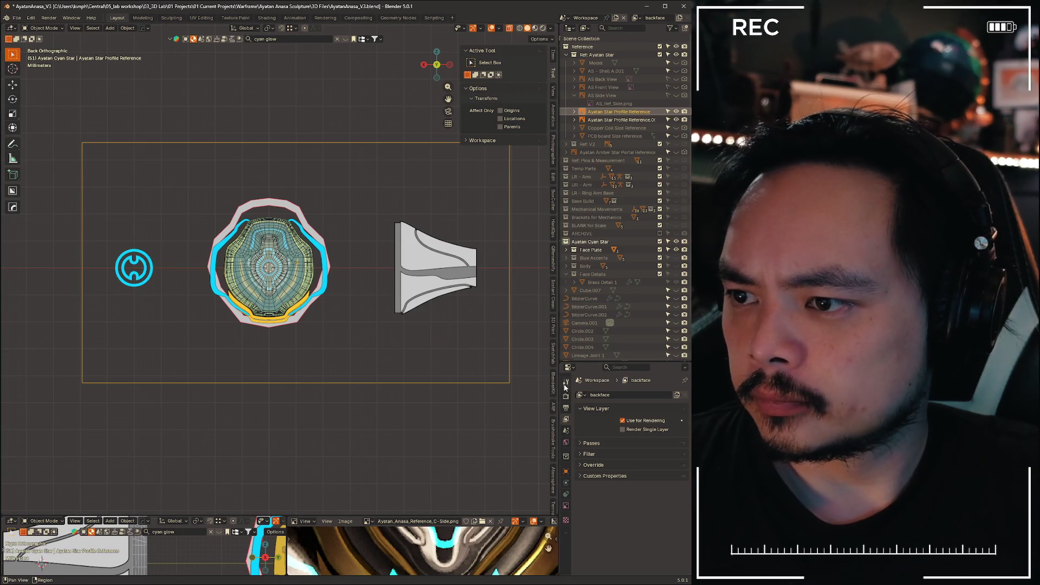
- Search the Tool properties for 'culling' to find culling settings
click(566, 385)
click(613, 368)
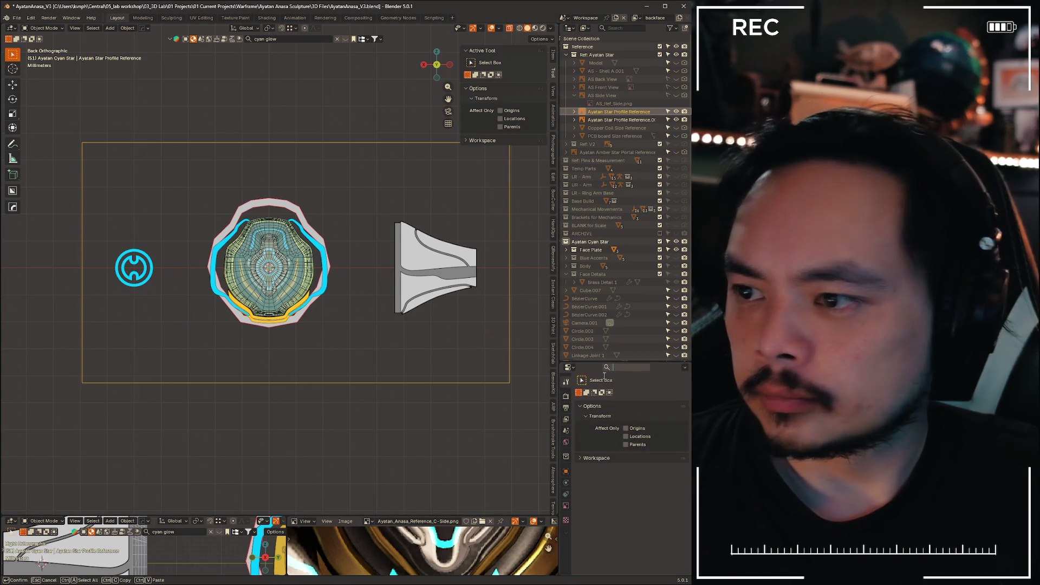
text(culling)
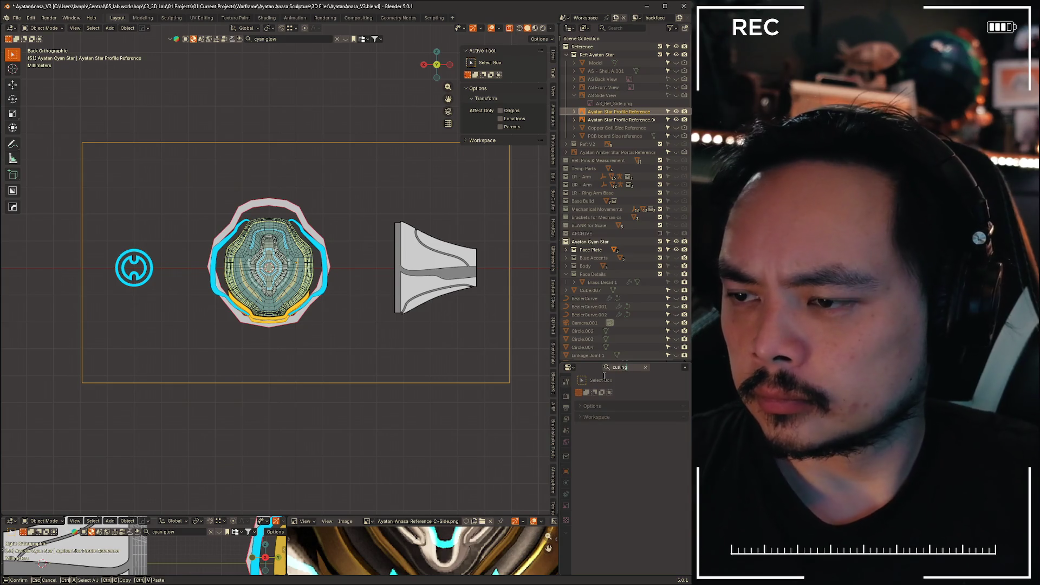
click(578, 406)
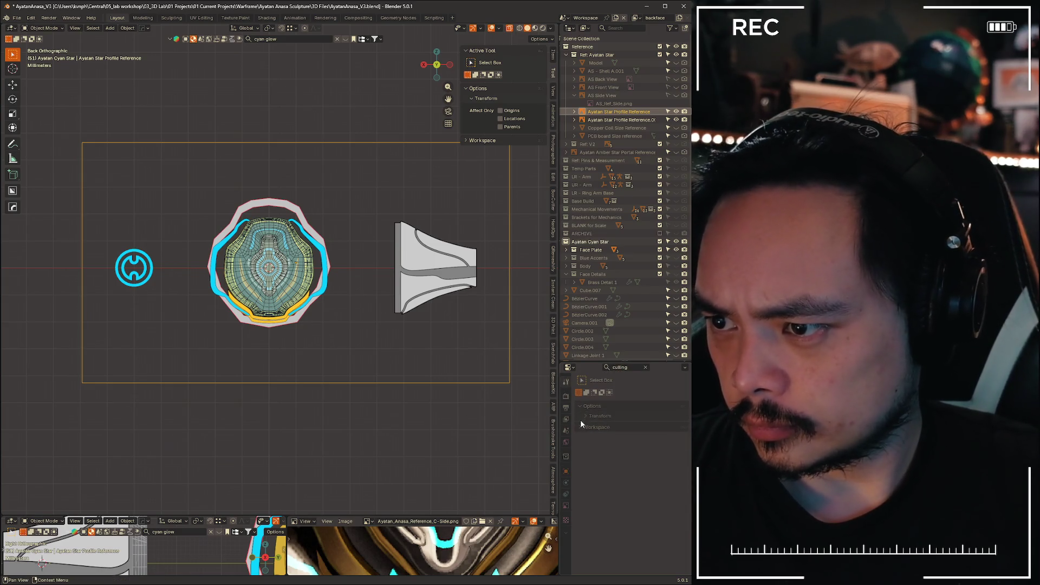
click(580, 419)
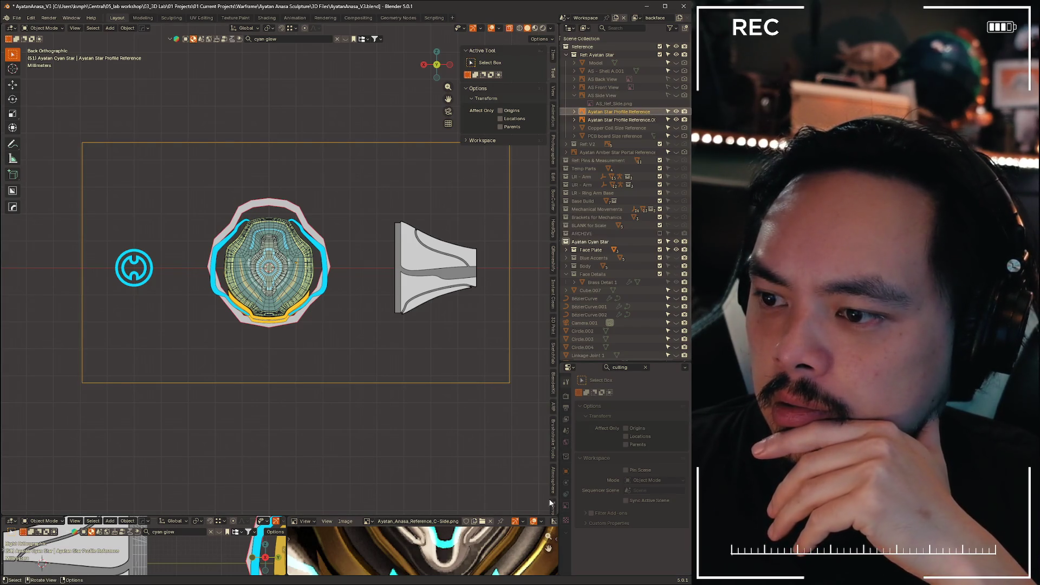
- Clear the search and expand the reference's Object panels up to Transform (90° X, 31.491 scale)
click(646, 368)
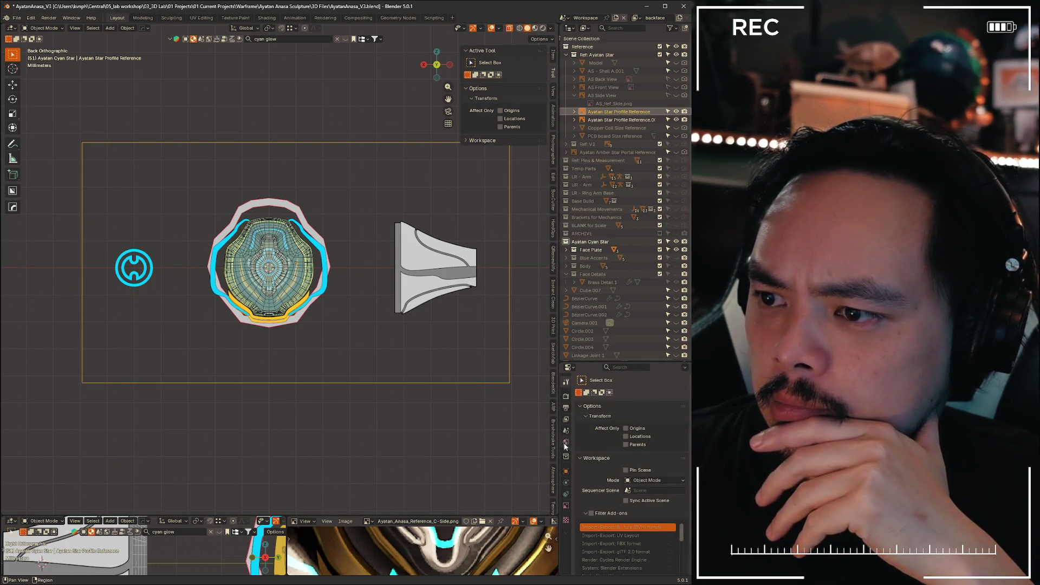
click(566, 471)
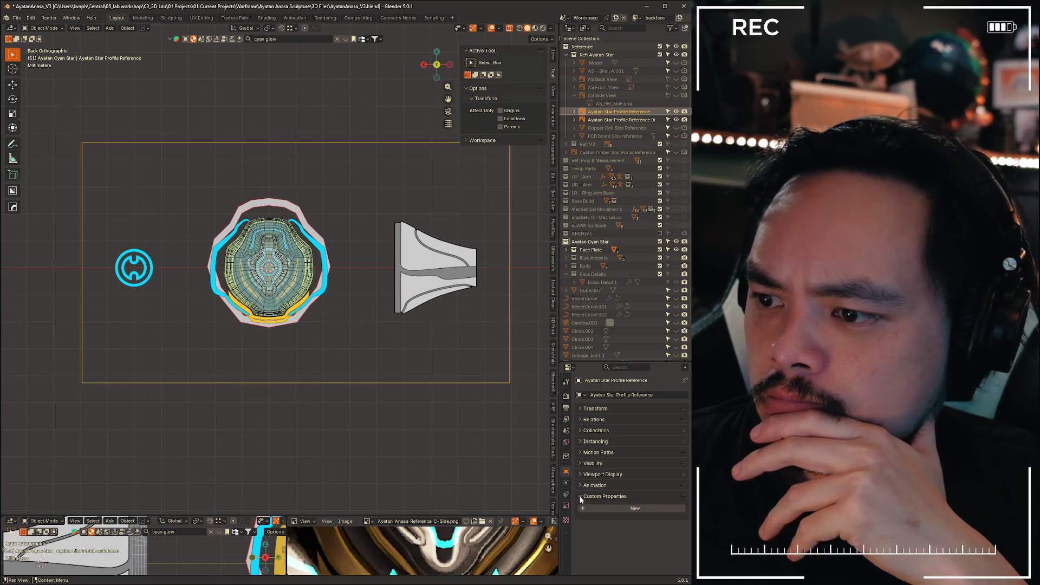
drag(581, 496, 582, 482)
click(578, 475)
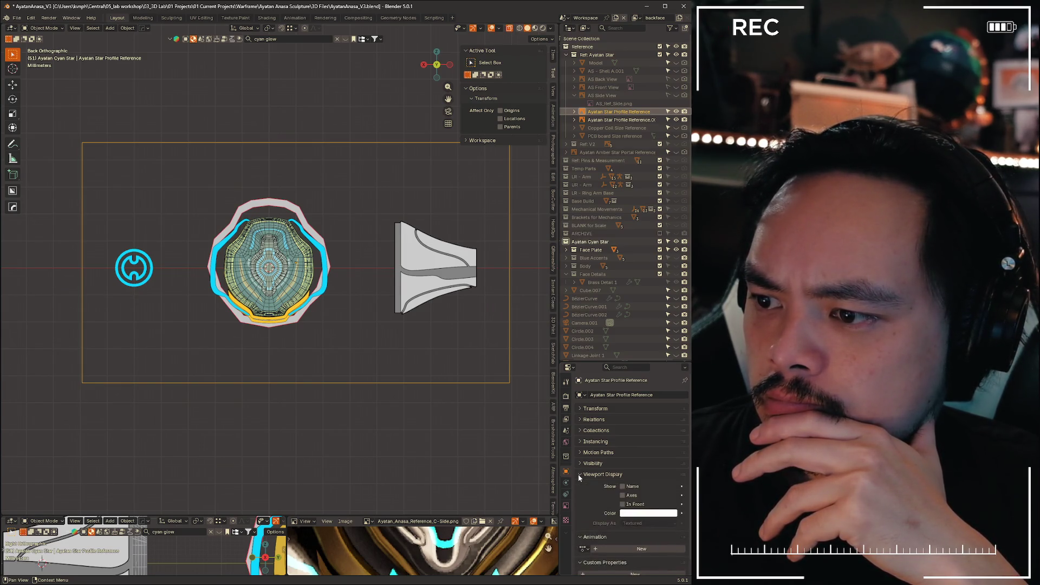
click(580, 464)
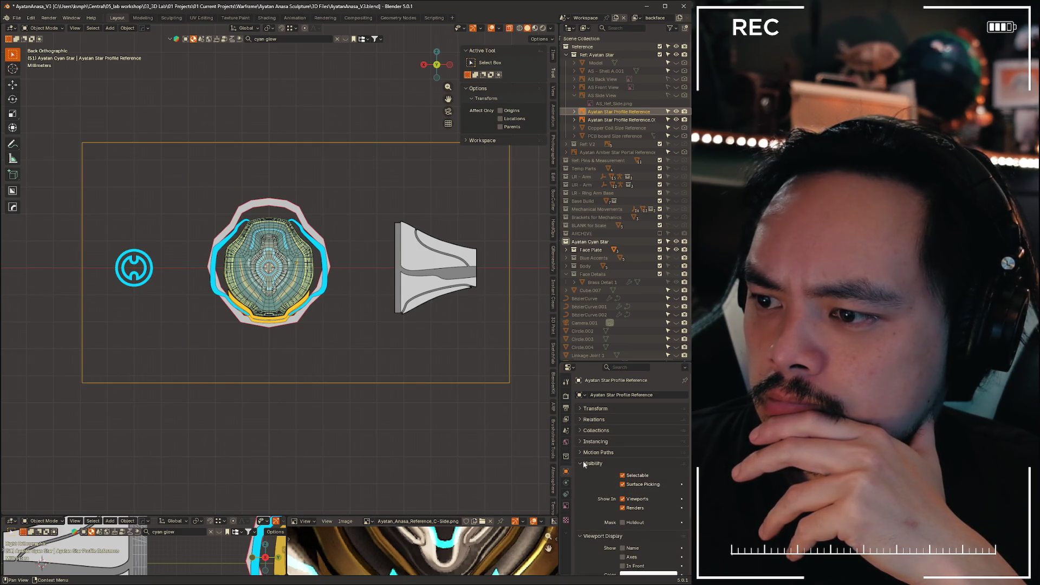
click(580, 452)
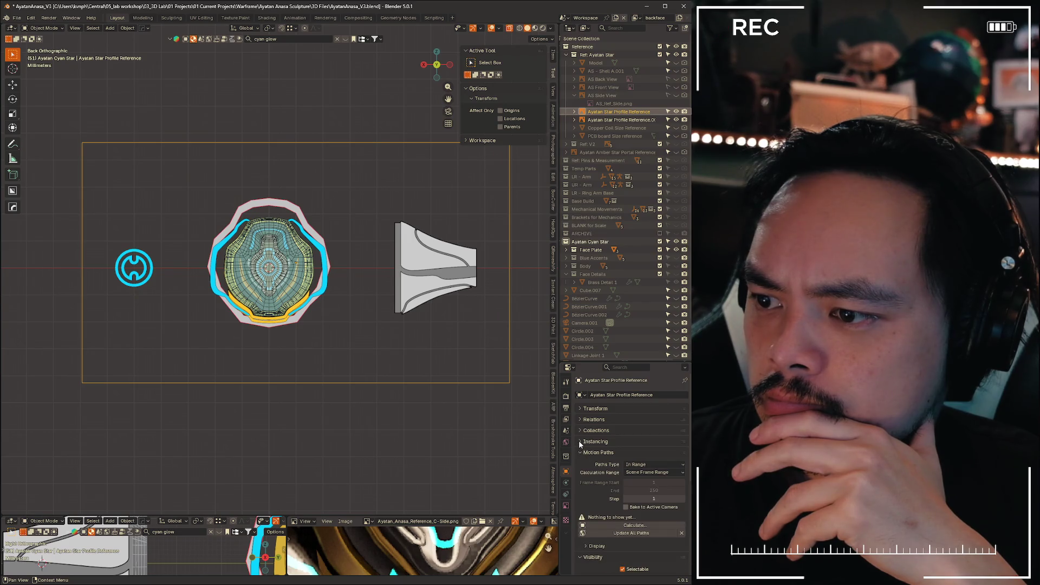
click(579, 440)
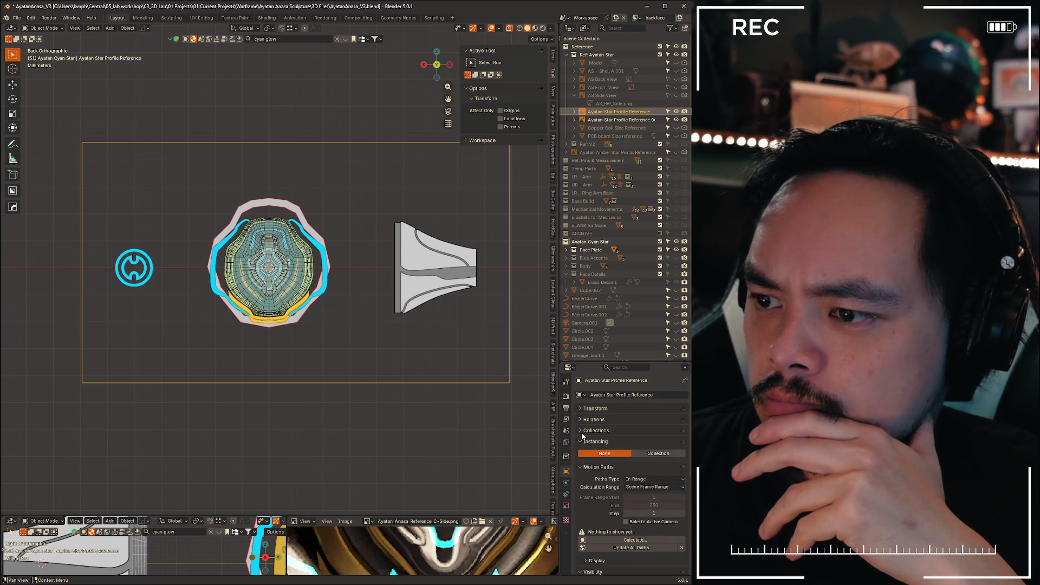
click(581, 430)
click(581, 418)
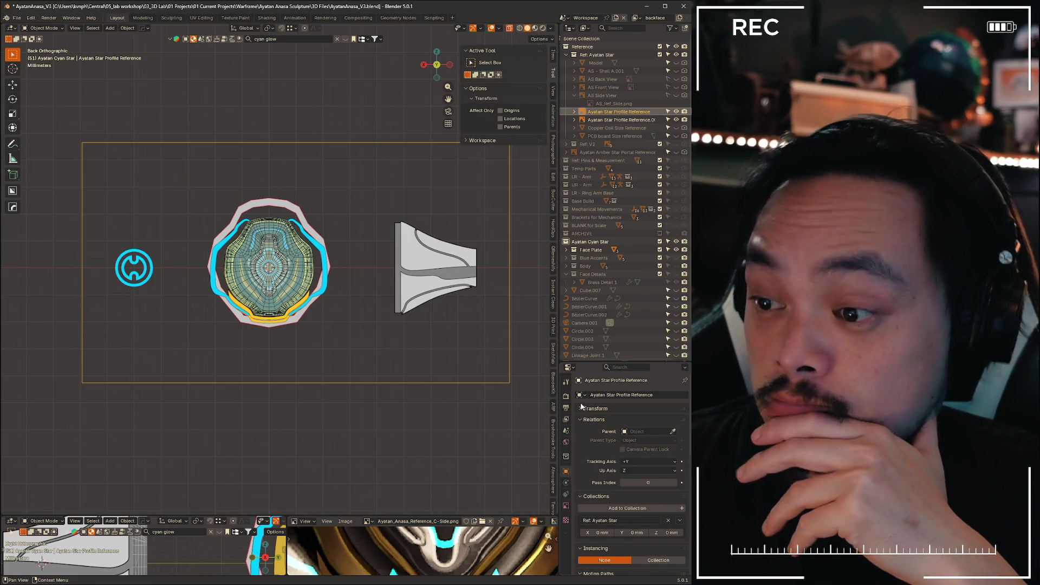
click(581, 407)
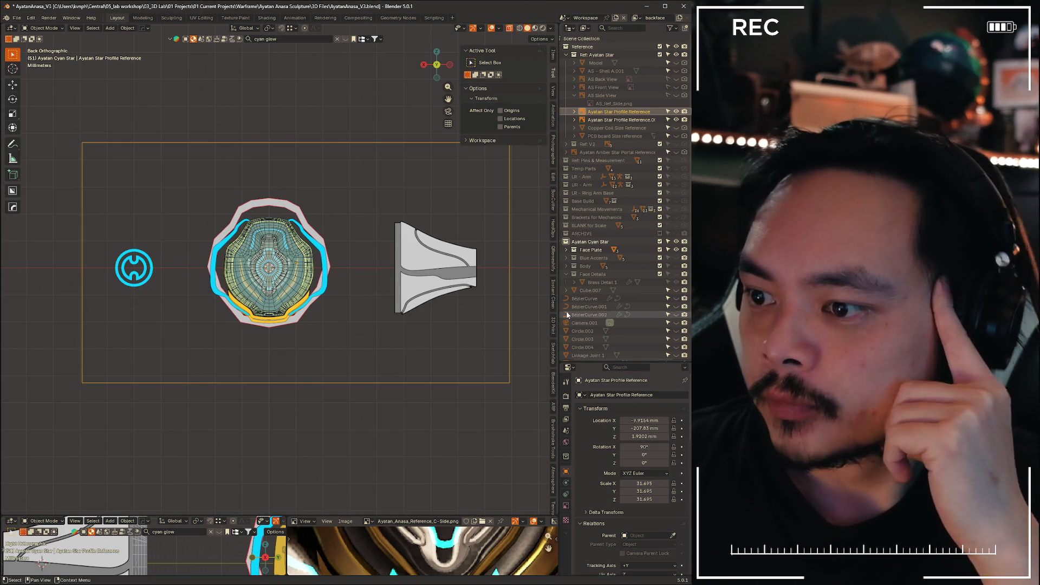
ctrl+click(652, 112)
click(670, 55)
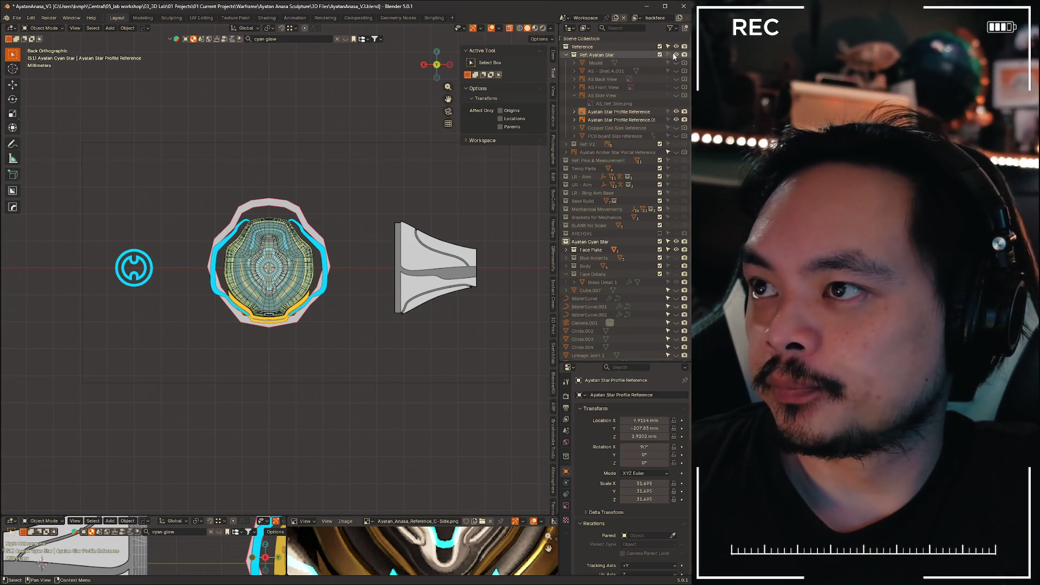
click(675, 55)
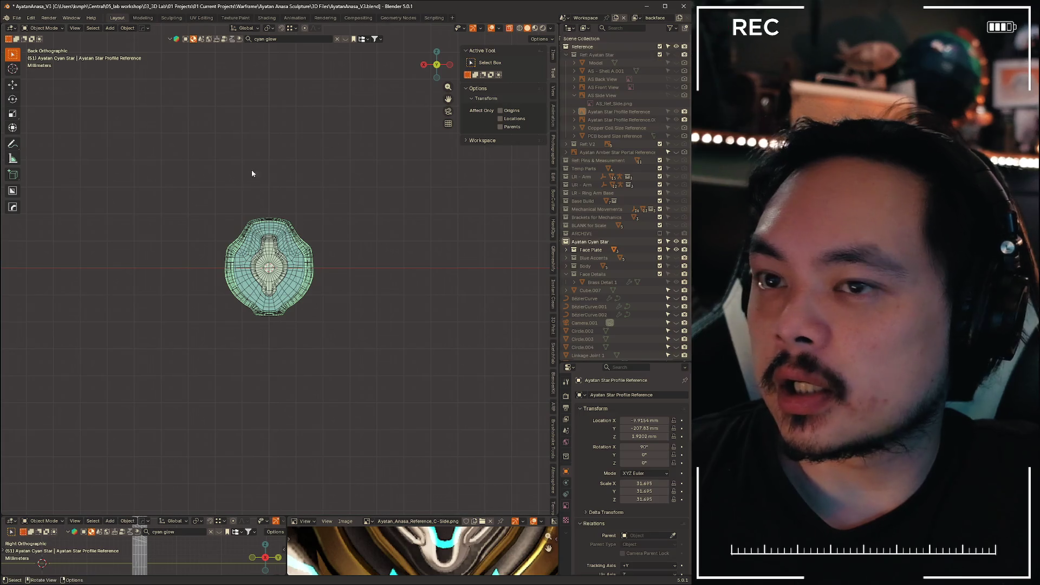
scroll(360, 276, up, 8)
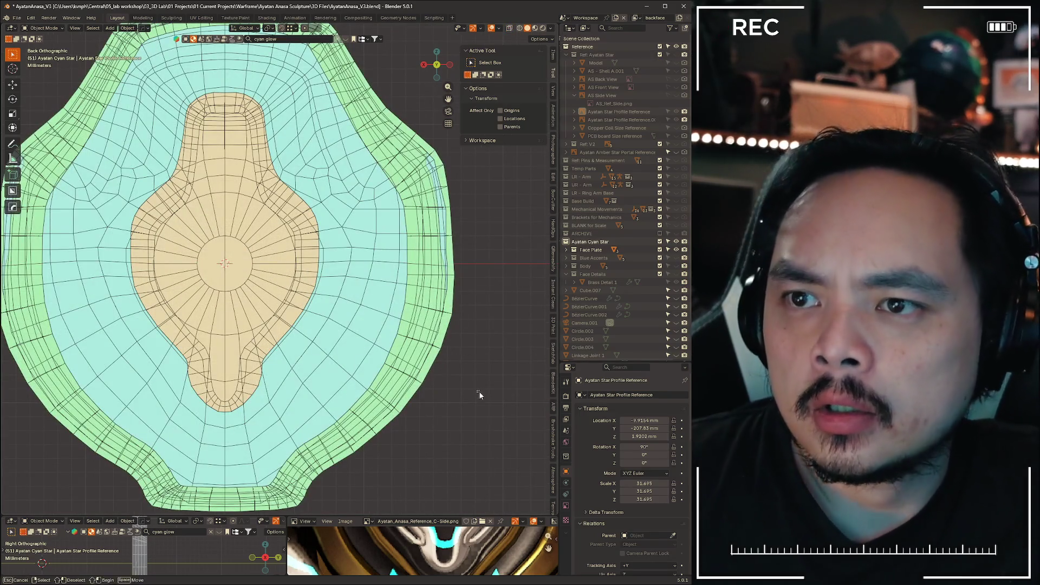
click(550, 29)
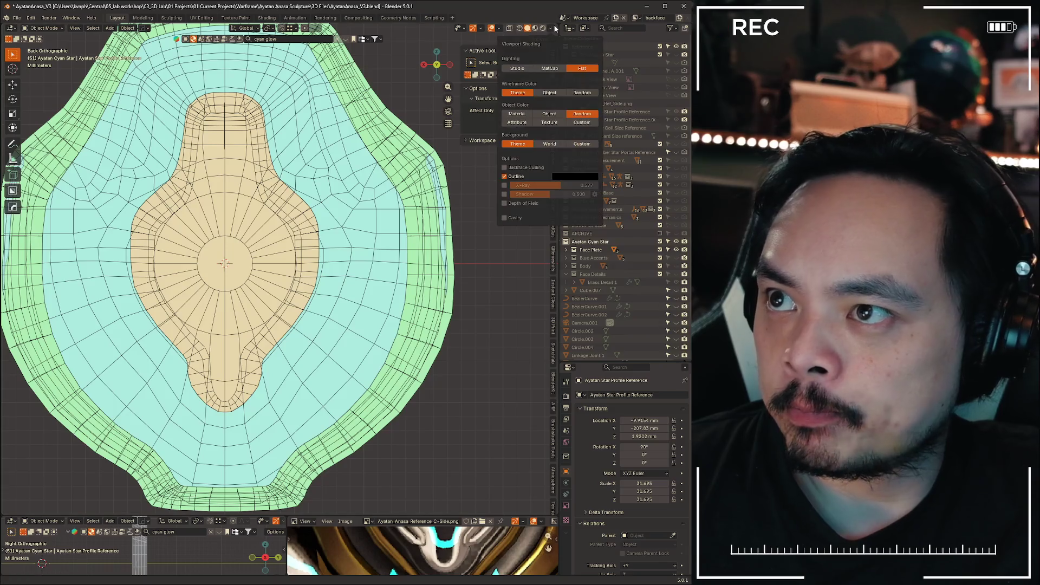
click(549, 114)
click(516, 114)
click(581, 113)
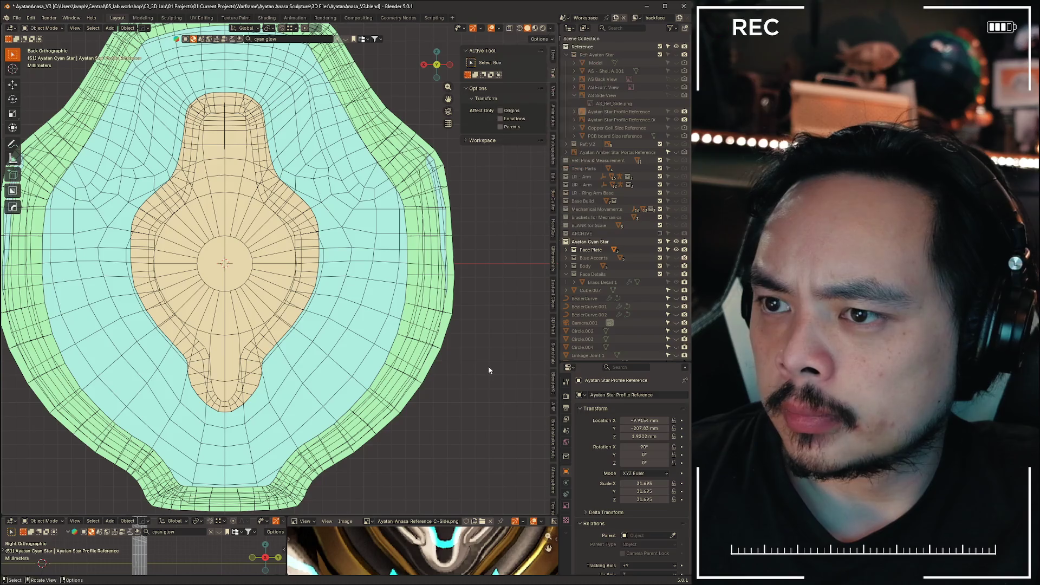
mouse_move(425, 310)
middle_down()
mouse_move(281, 282)
mouse_move(399, 200)
mouse_move(390, 182)
mouse_move(325, 169)
mouse_move(356, 165)
mouse_move(494, 34)
middle_up()
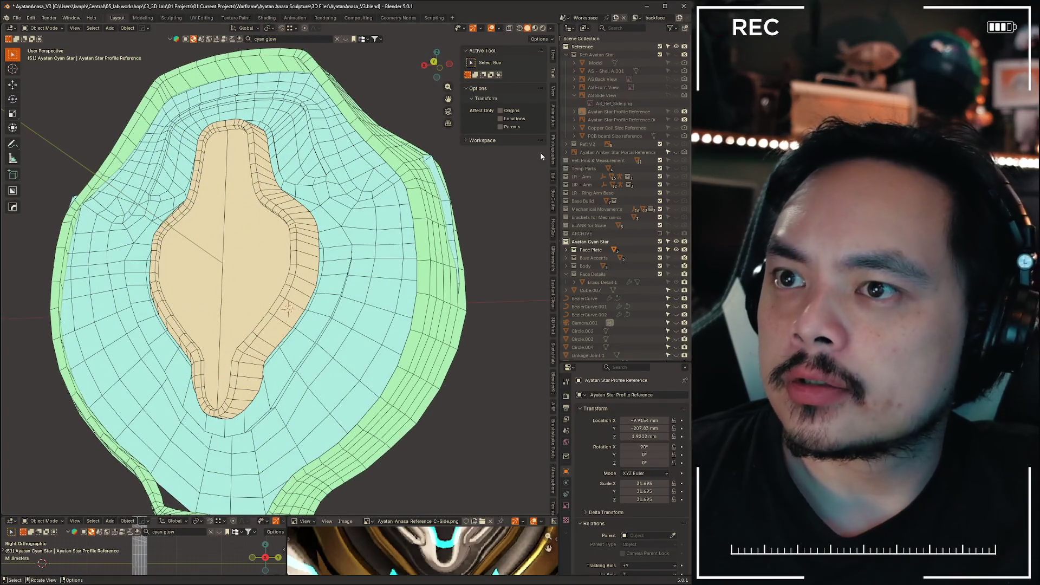
- Show Ref: Ayatan Star, view from the back in X-ray, and select AS_FacePlate_Base
click(675, 55)
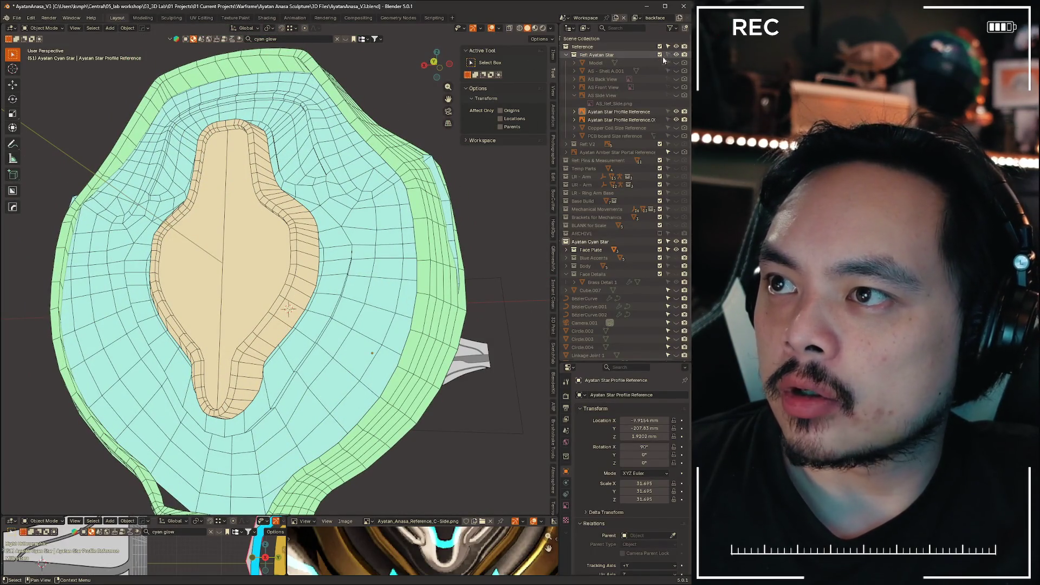
middle_drag(412, 217, 424, 234)
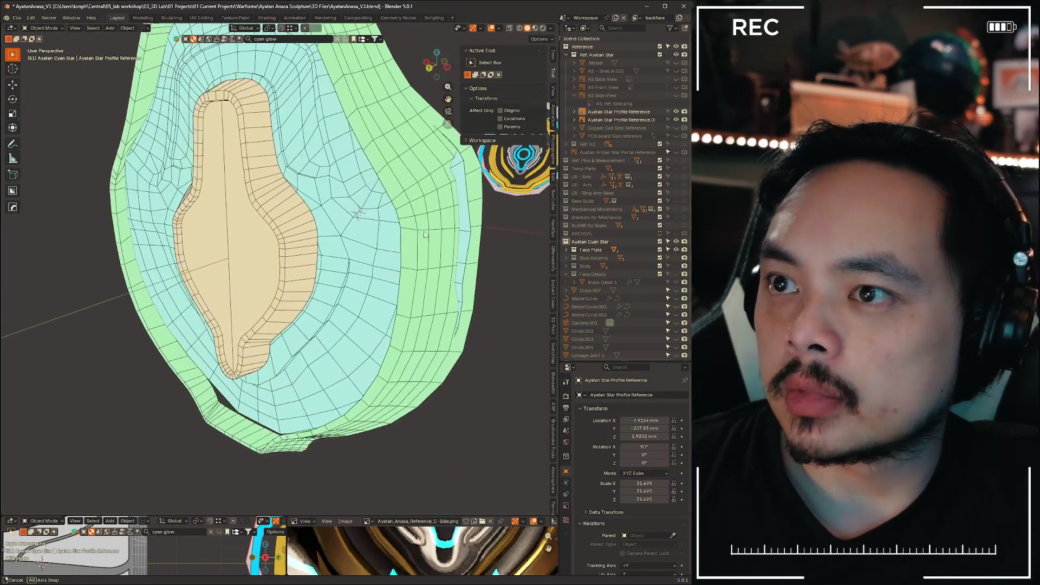
click(428, 65)
scroll(333, 298, up, 2)
key(alt+z)
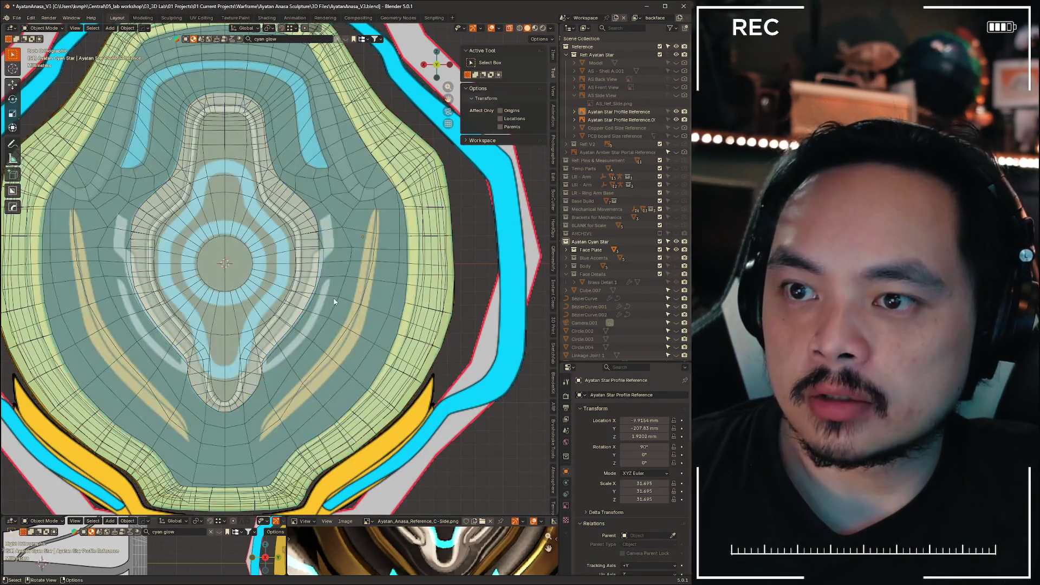
scroll(334, 298, up, 4)
shift+middle_drag(333, 301, 268, 214)
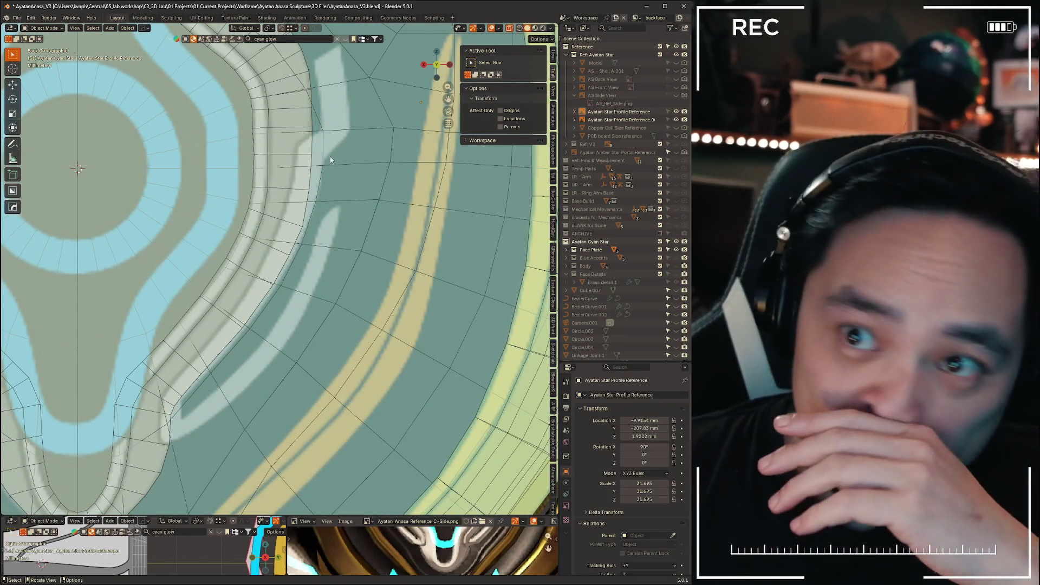
shift+scroll(355, 162, up, 3)
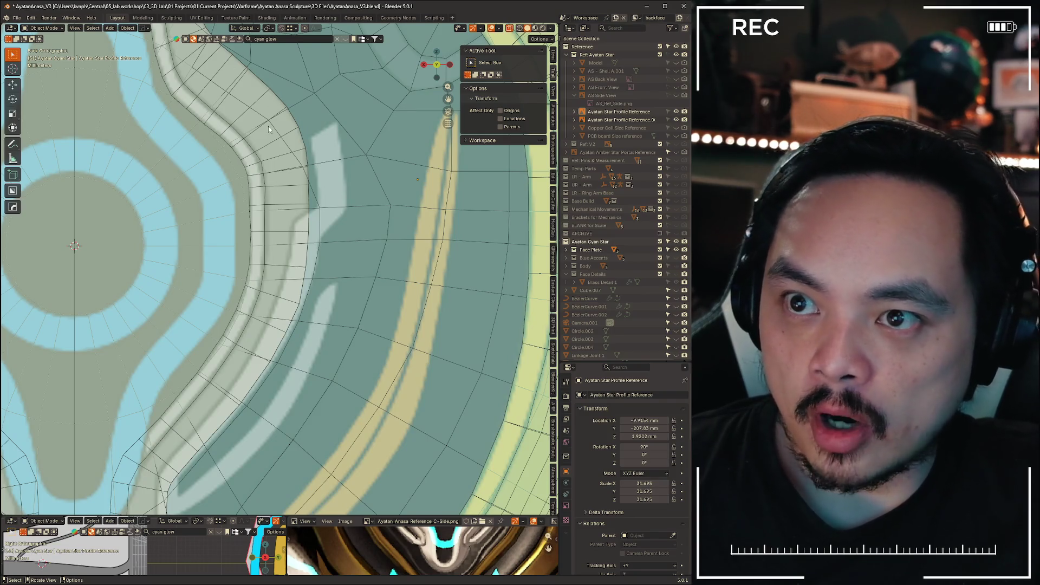
click(372, 160)
scroll(447, 242, down, 5)
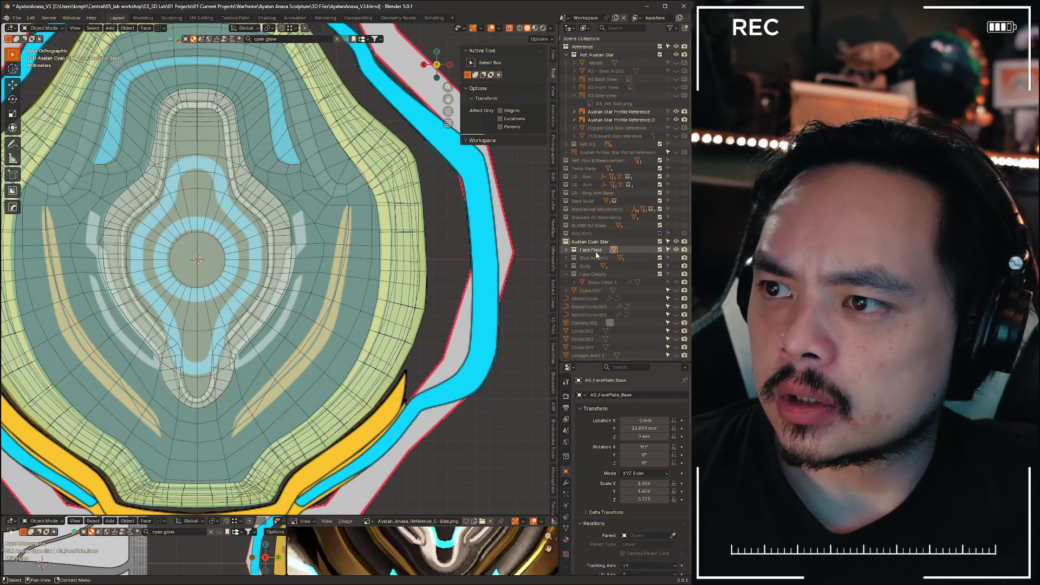
- Make Face Details the active, visible collection and add a new plane
click(582, 250)
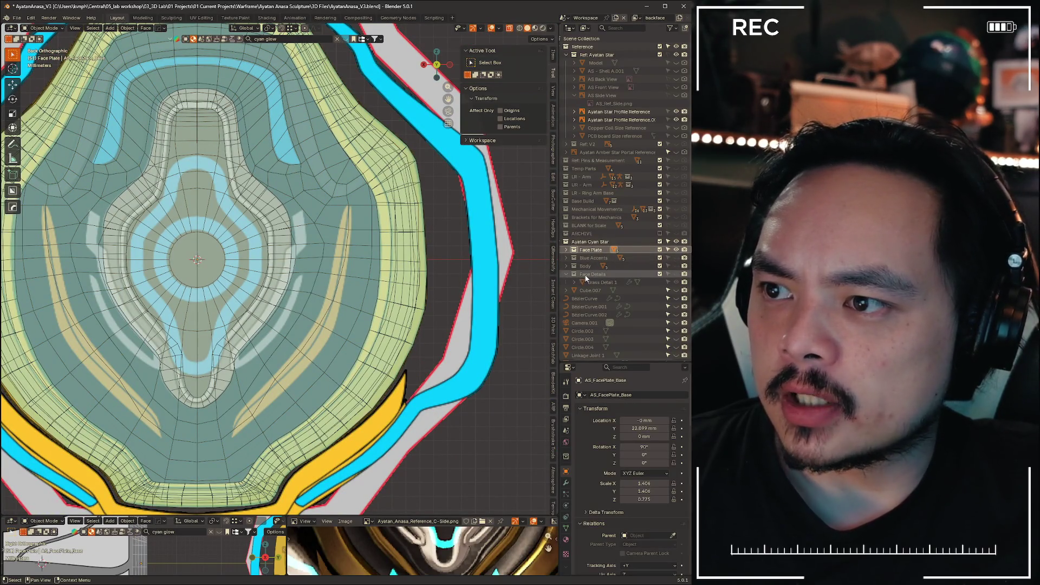
click(584, 274)
click(676, 274)
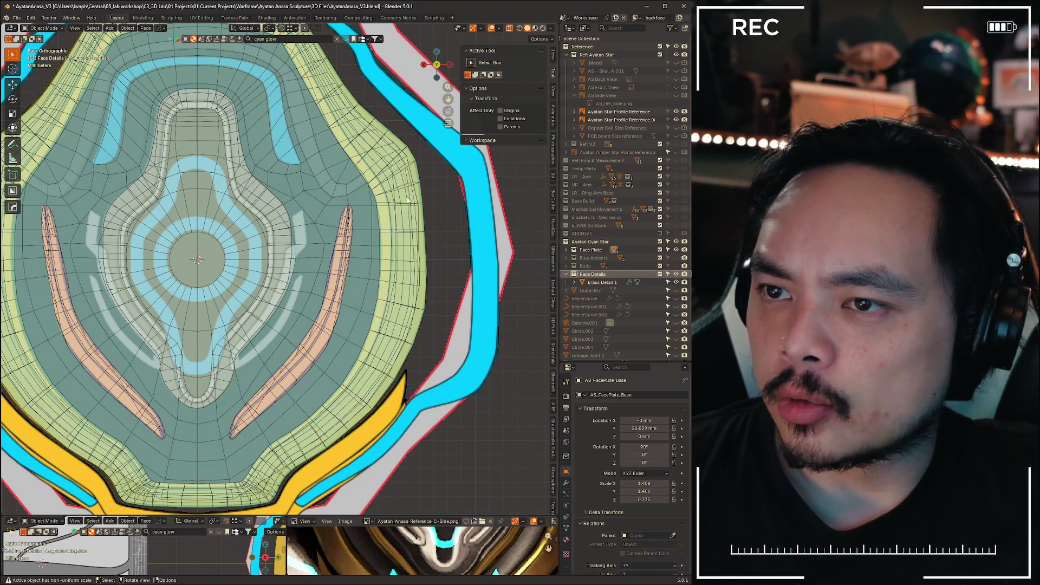
key(shift+a)
mouse_move(450, 228)
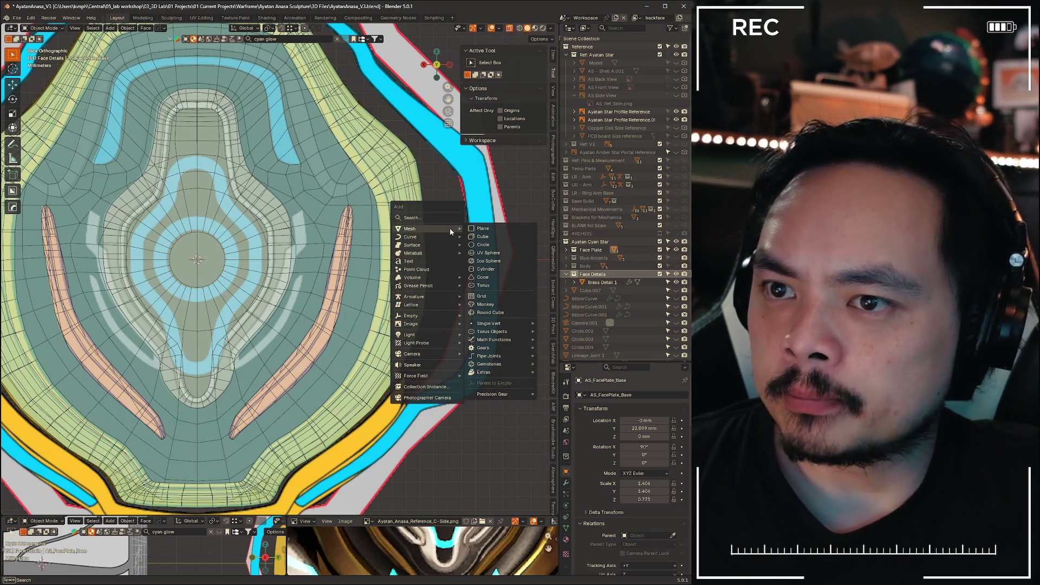
click(493, 228)
- Rotate the plane 90° on X, scale it to 0.227, and place it over the reference band
scroll(278, 267, up, 1)
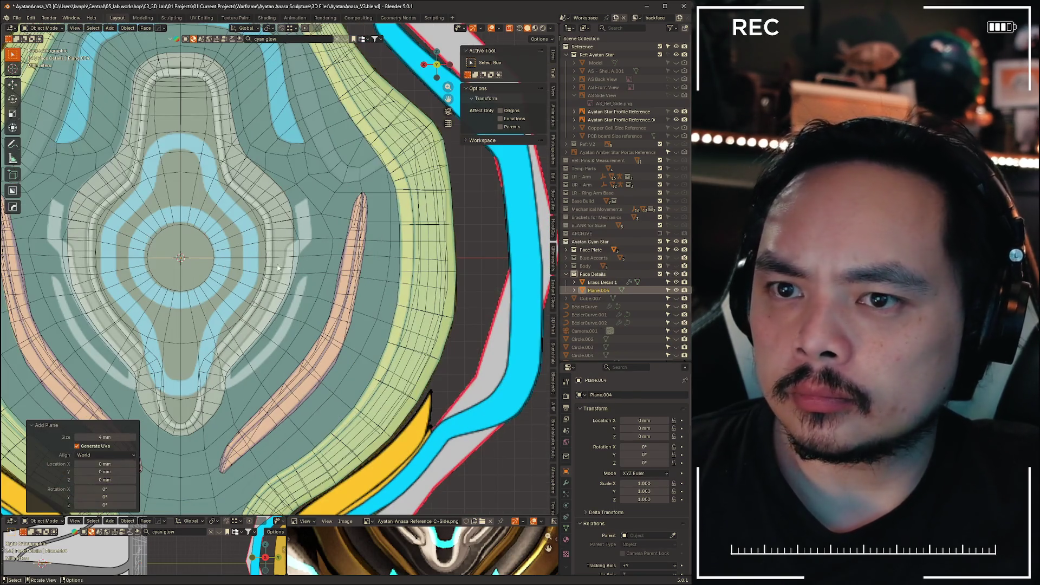
text(rx)
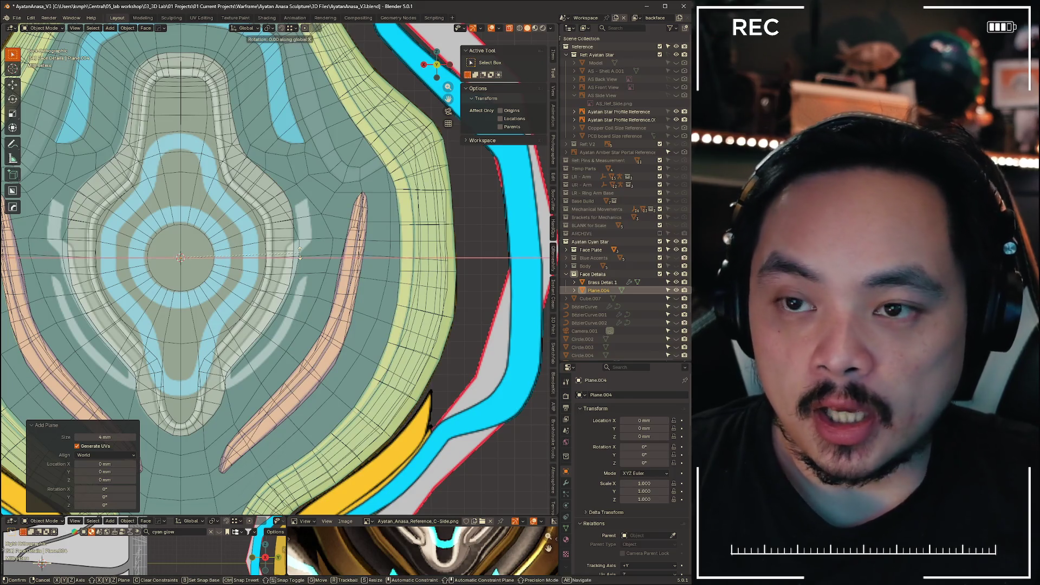
text(90)
key(Return)
key(g)
key(x)
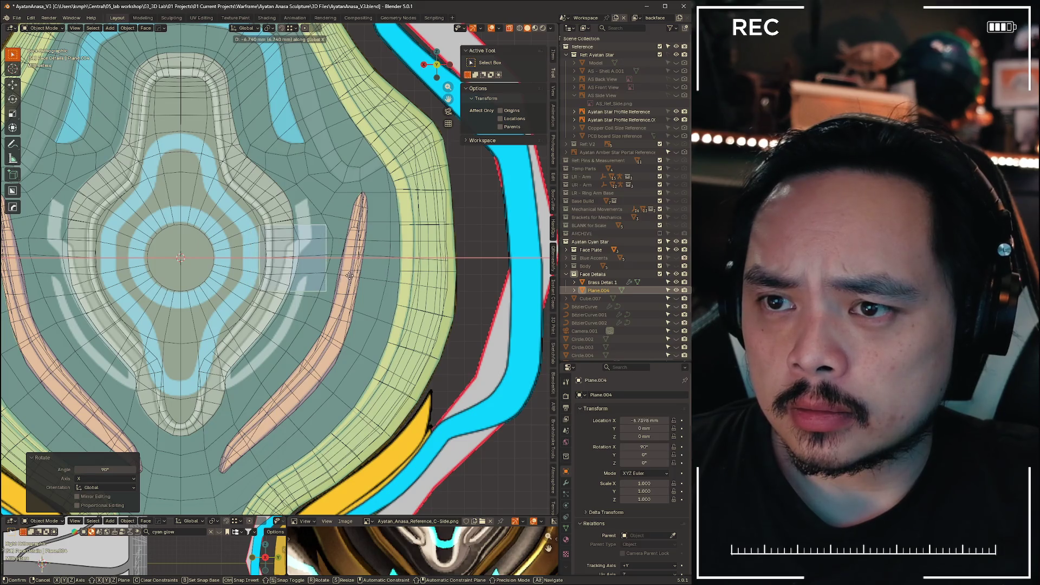
click(321, 253)
scroll(320, 252, up, 6)
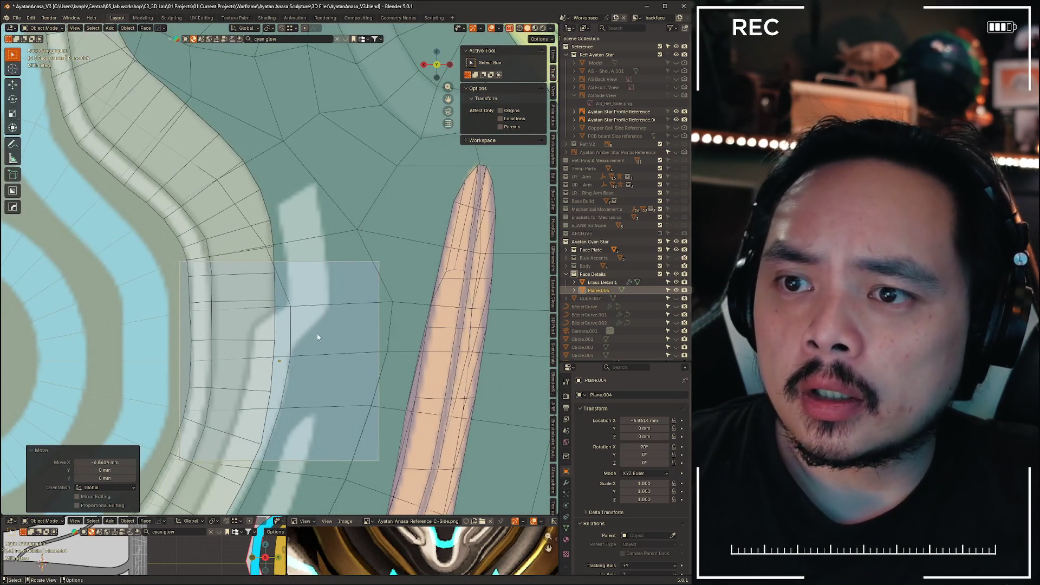
key(g)
key(z)
click(318, 187)
key(s)
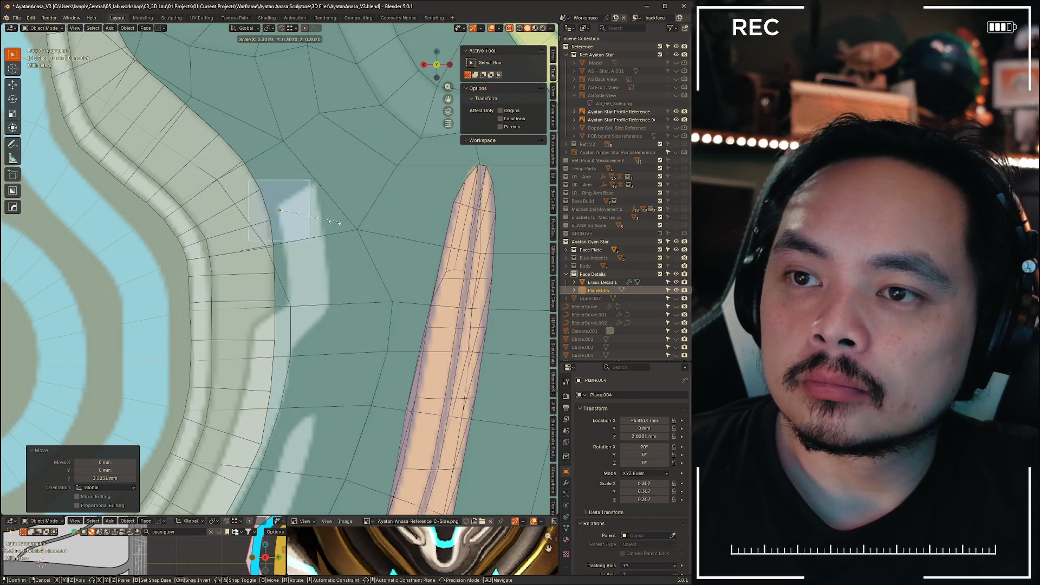
click(324, 220)
key(g)
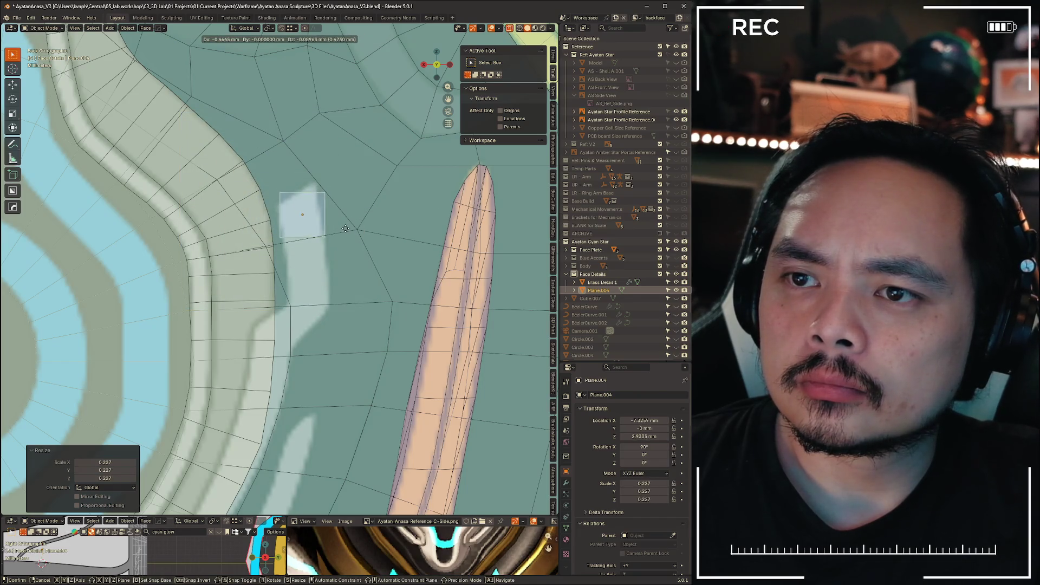
click(346, 229)
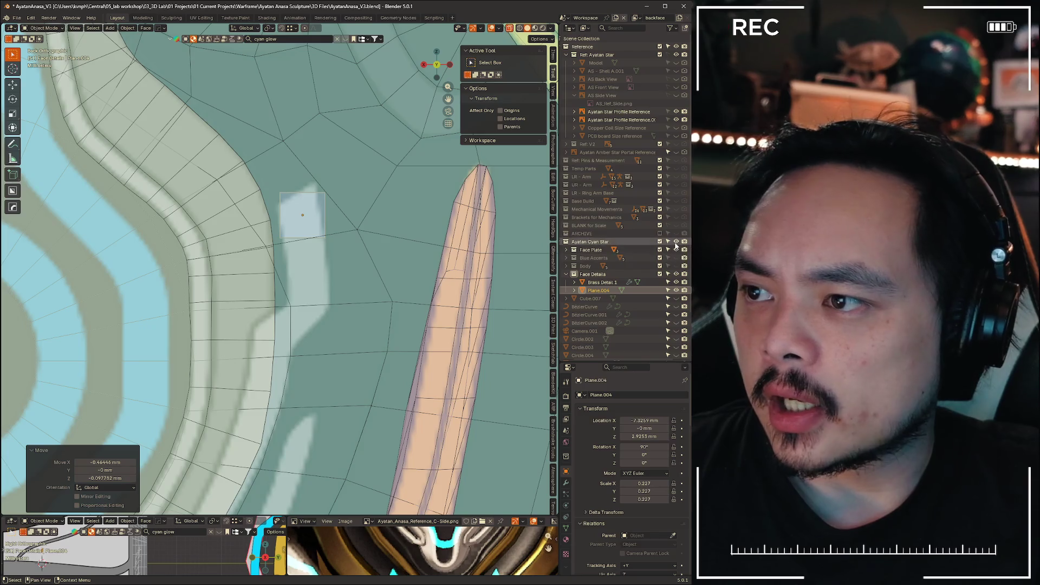
- Hide the face plate to reveal the reference and enter Edit Mode on the plane
click(676, 242)
click(676, 241)
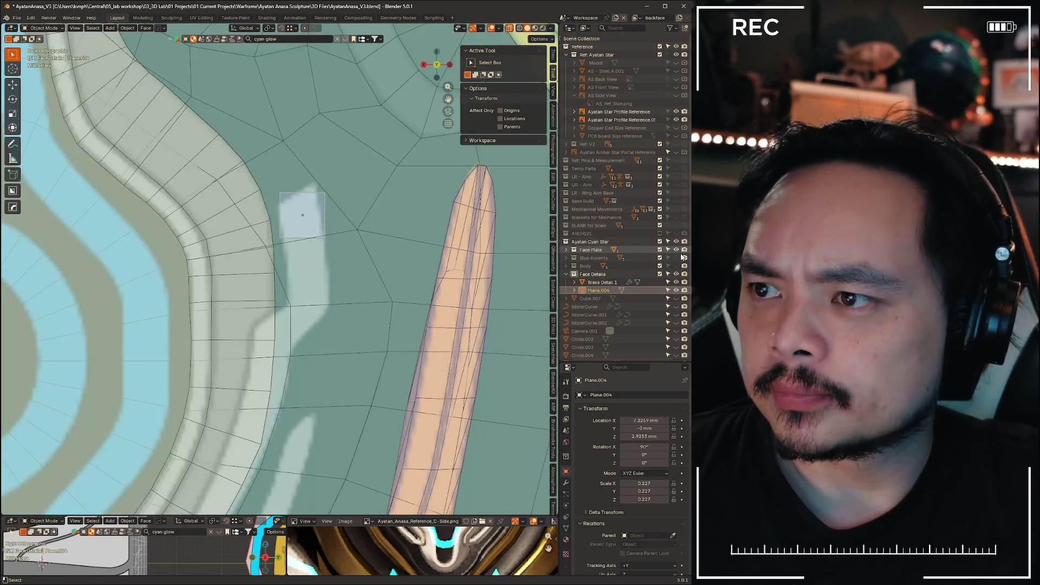
click(677, 250)
key(Tab)
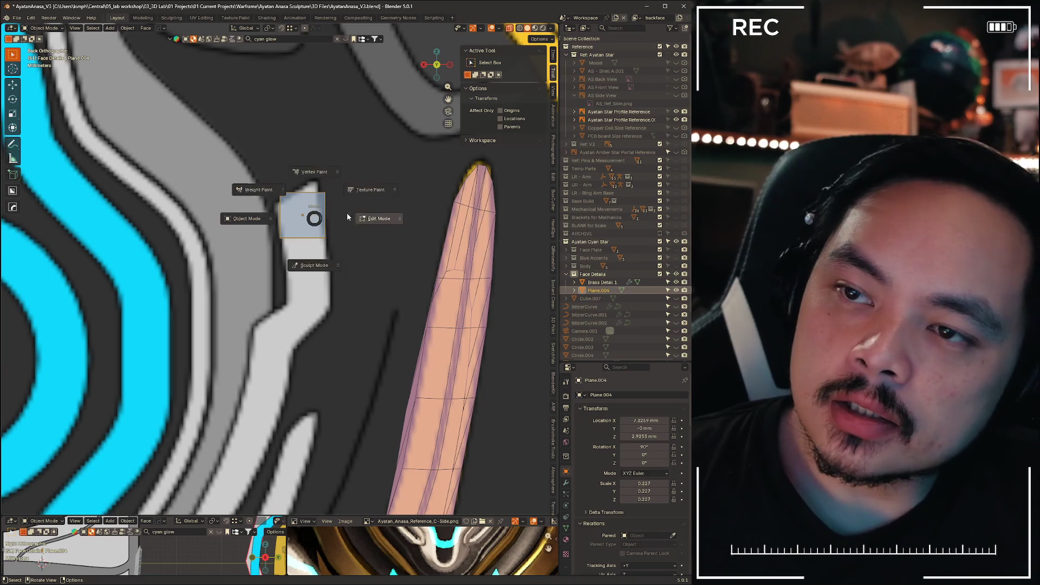
- Move the plane's left edge and bottom edge to line up with the grey band
mouse_move(253, 175)
mouse_down()
mouse_move(297, 195)
mouse_move(282, 245)
mouse_up()
key(g)
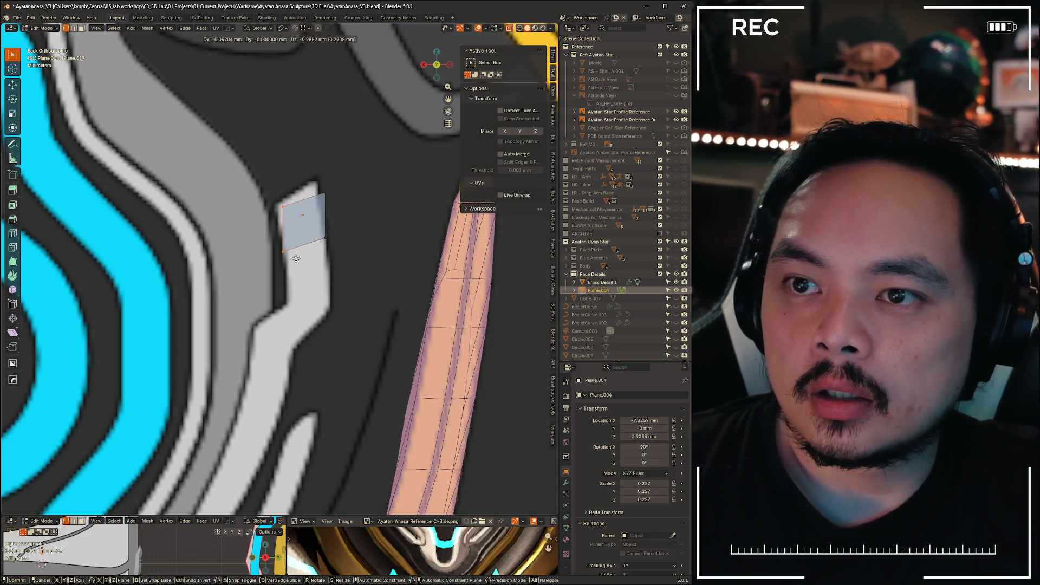
click(375, 249)
drag(308, 249, 312, 249)
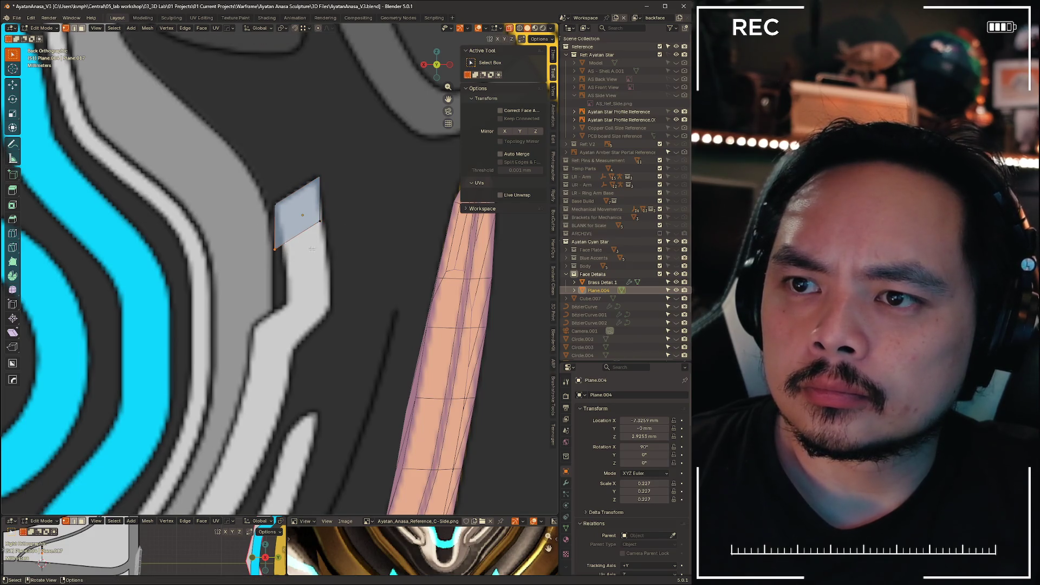
shift+click(275, 247)
key(g)
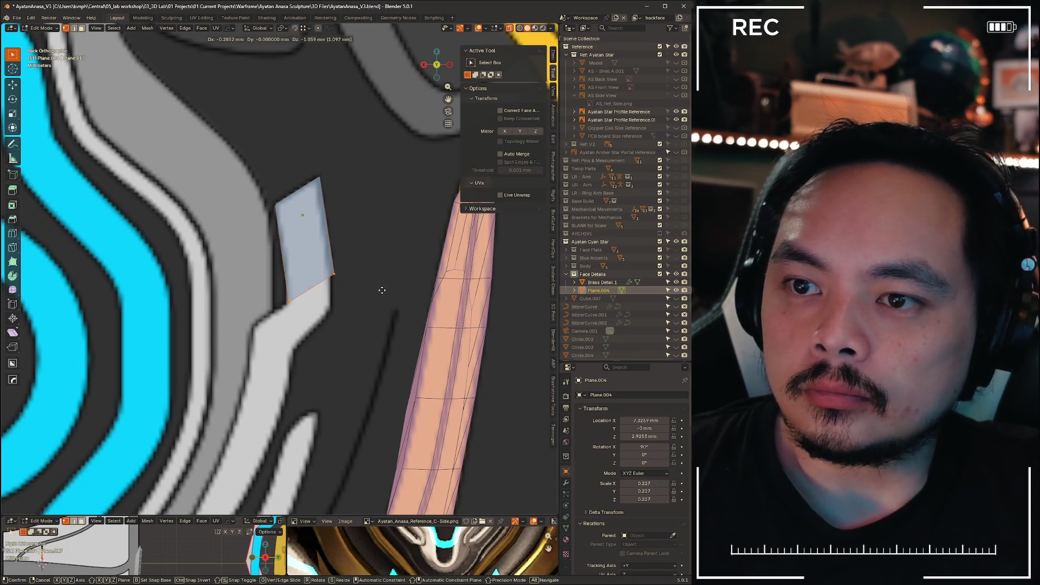
click(379, 288)
- Extrude the strip's bottom edge into a new face following the band
key(g)
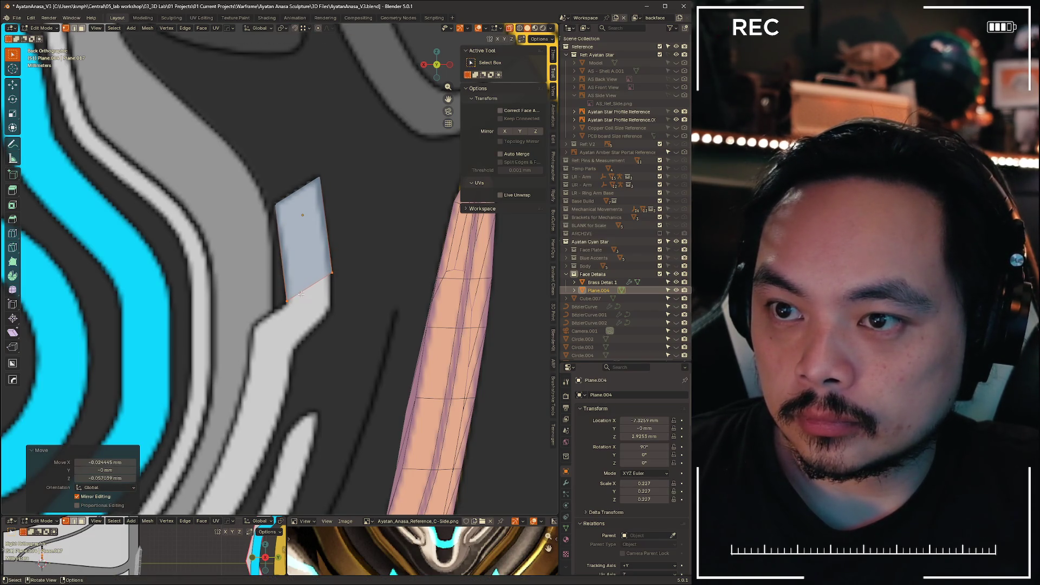
right_click(364, 289)
key(g)
click(366, 327)
mouse_move(366, 327)
shift+middle_down()
mouse_move(450, 249)
mouse_move(335, 226)
shift+middle_up()
key(ctrl+z)
key(e)
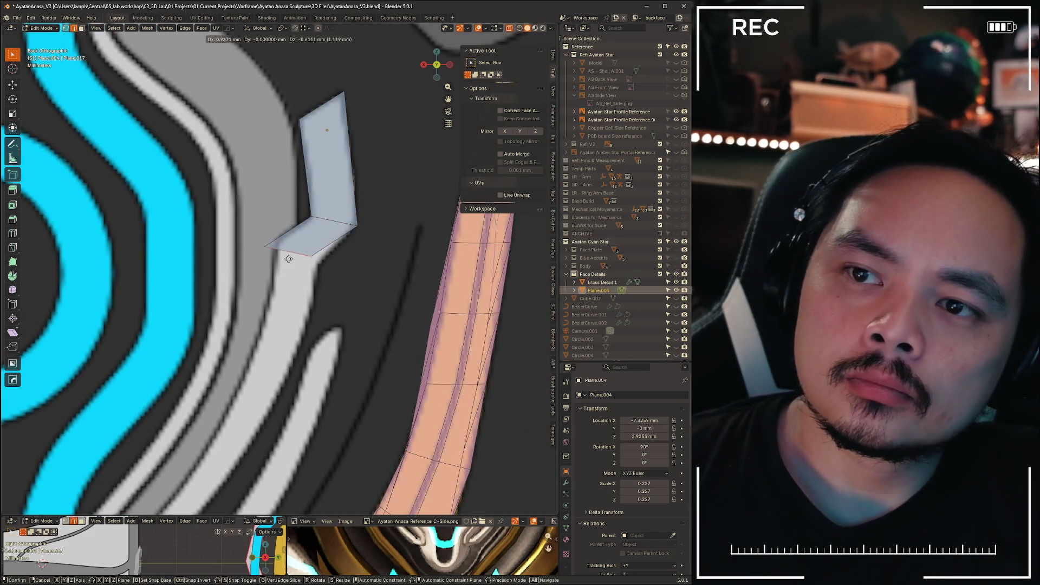
click(338, 283)
- Extrude the end edge into a long face running down-left along the band
scroll(339, 283, down, 3)
shift+middle_drag(338, 284, 396, 165)
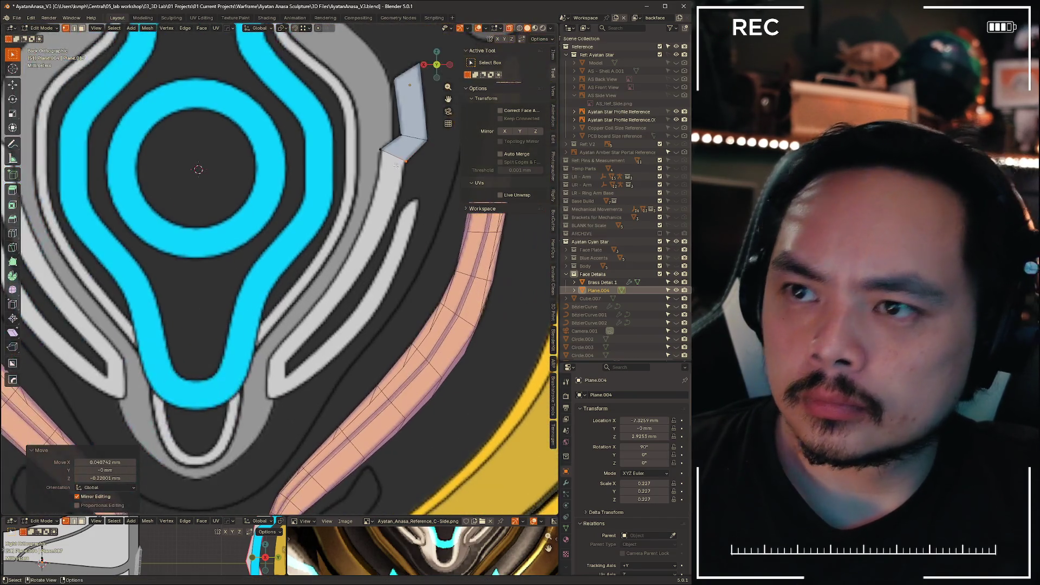
click(394, 156)
key(e)
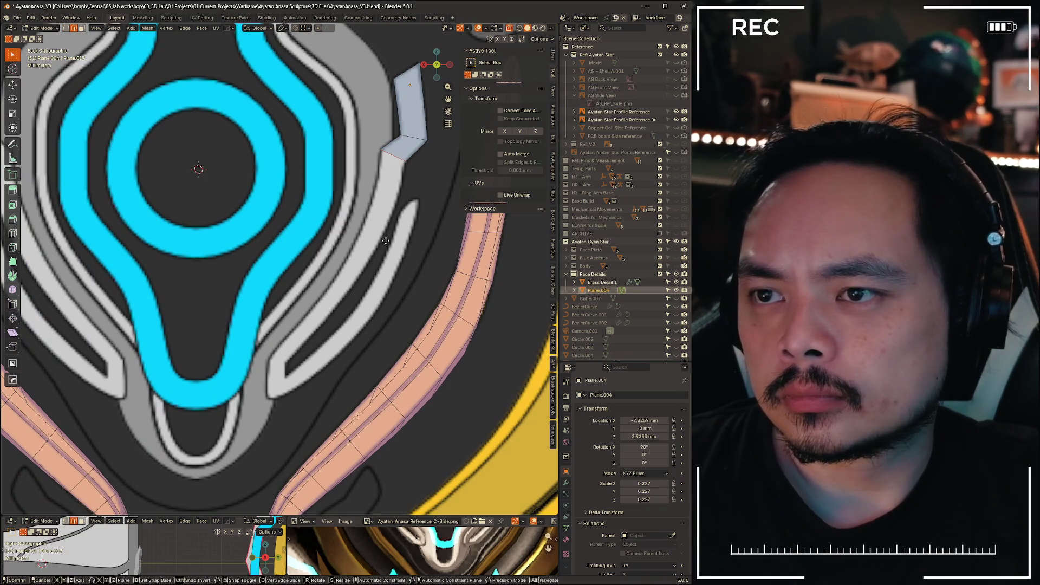
click(287, 351)
- Reposition the strip's end edge and bottom-left corner vertex to follow the band
scroll(289, 350, up, 5)
scroll(289, 351, down, 3)
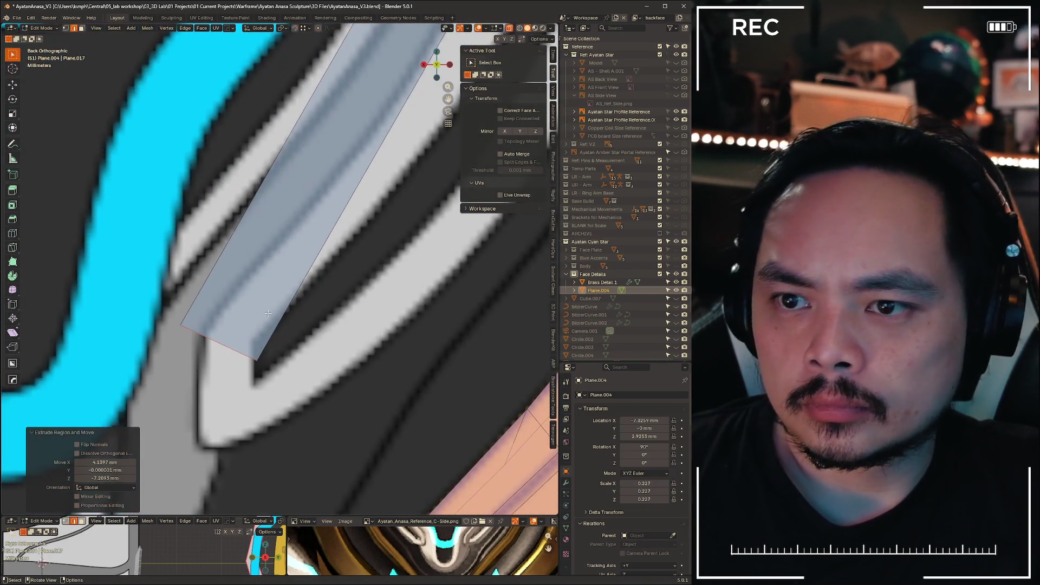
key(g)
click(301, 379)
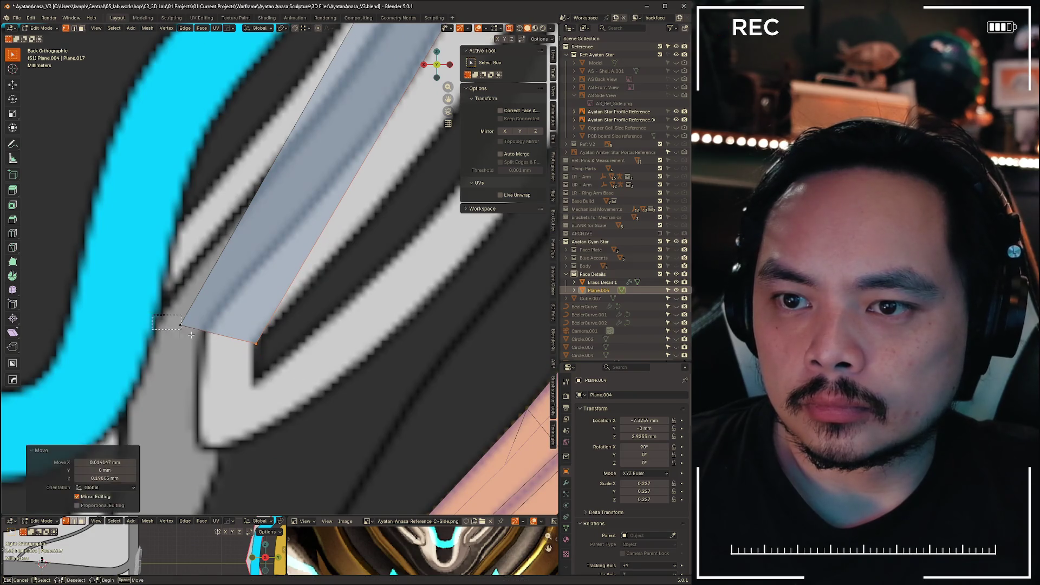
click(180, 325)
key(g)
click(239, 372)
scroll(238, 372, down, 5)
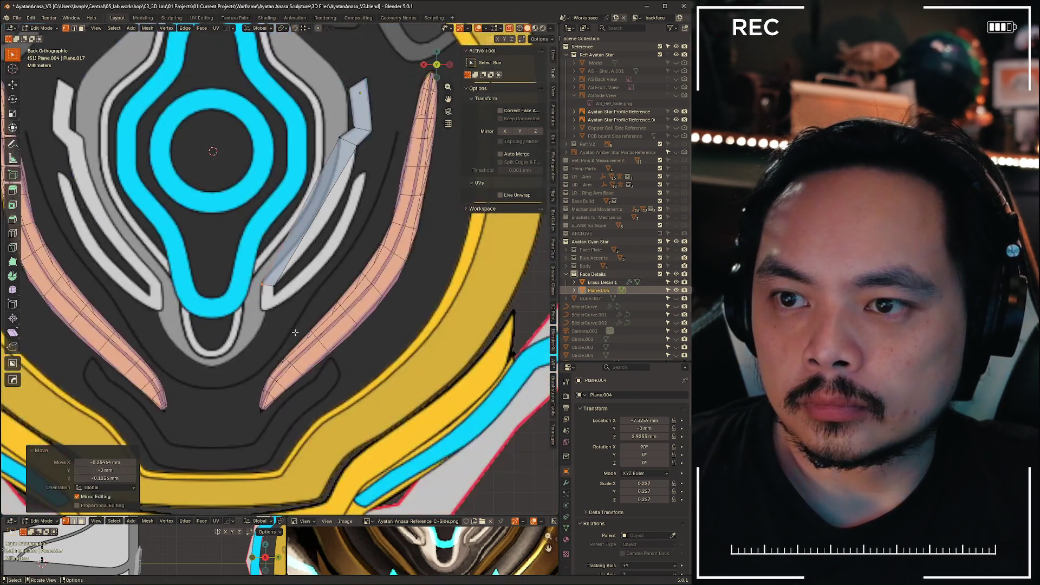
scroll(199, 213, up, 4)
key(ctrl+r)
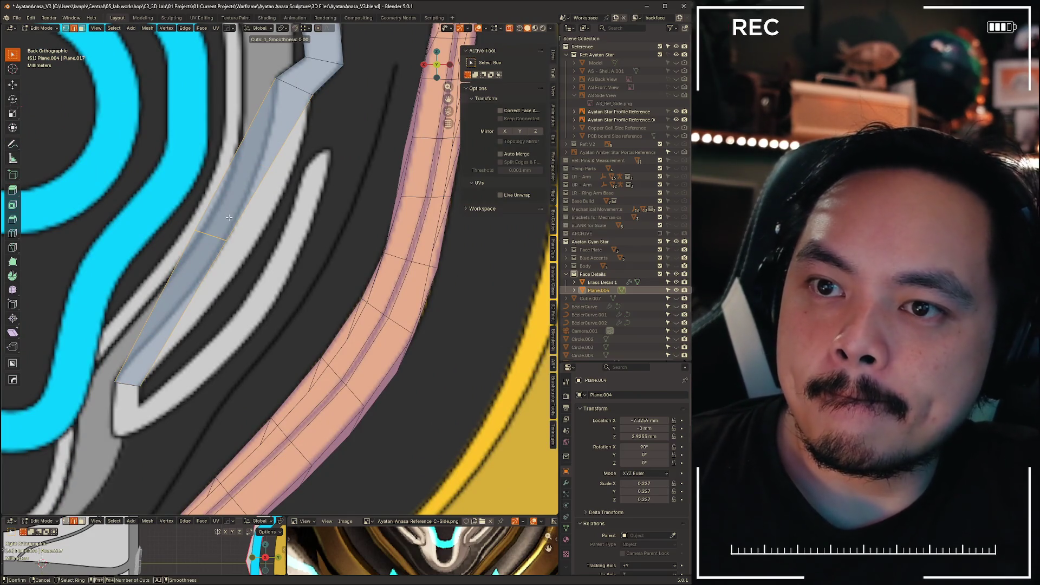
- Add two centred loop cuts and move a vertex on each onto the band
click(229, 218)
right_click(228, 217)
click(250, 191)
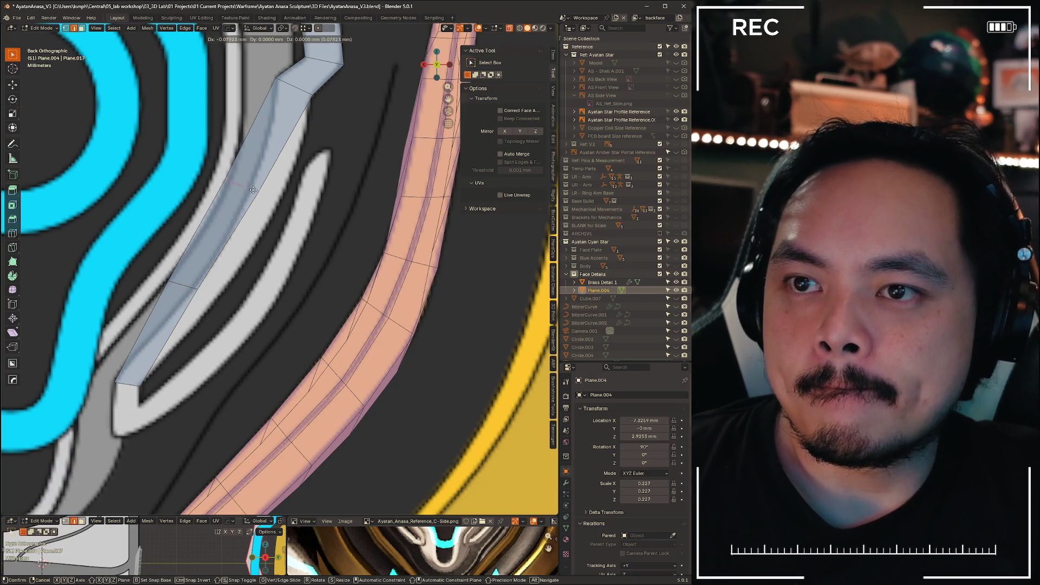
key(g)
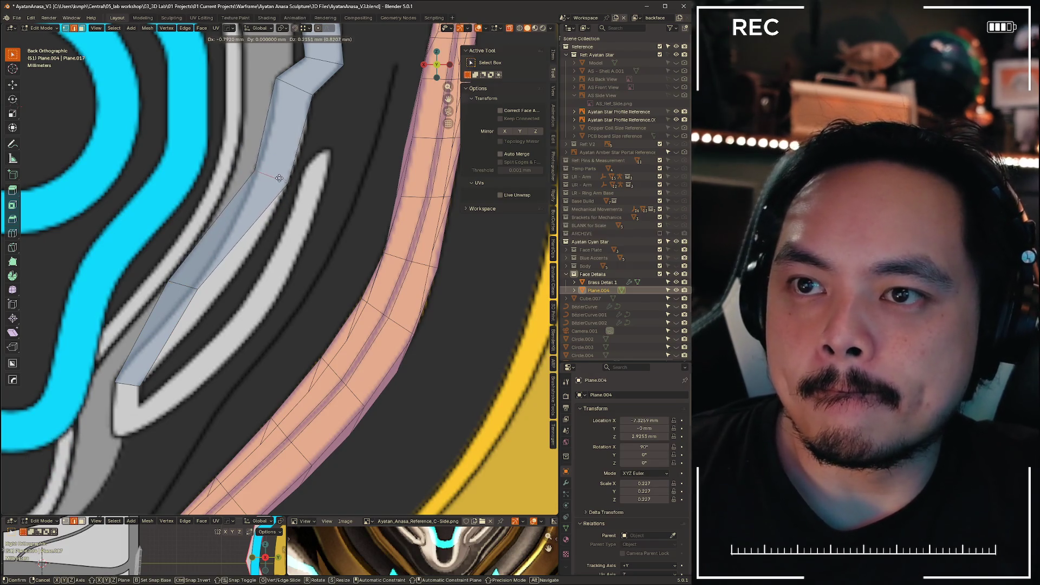
click(278, 176)
click(177, 285)
key(g)
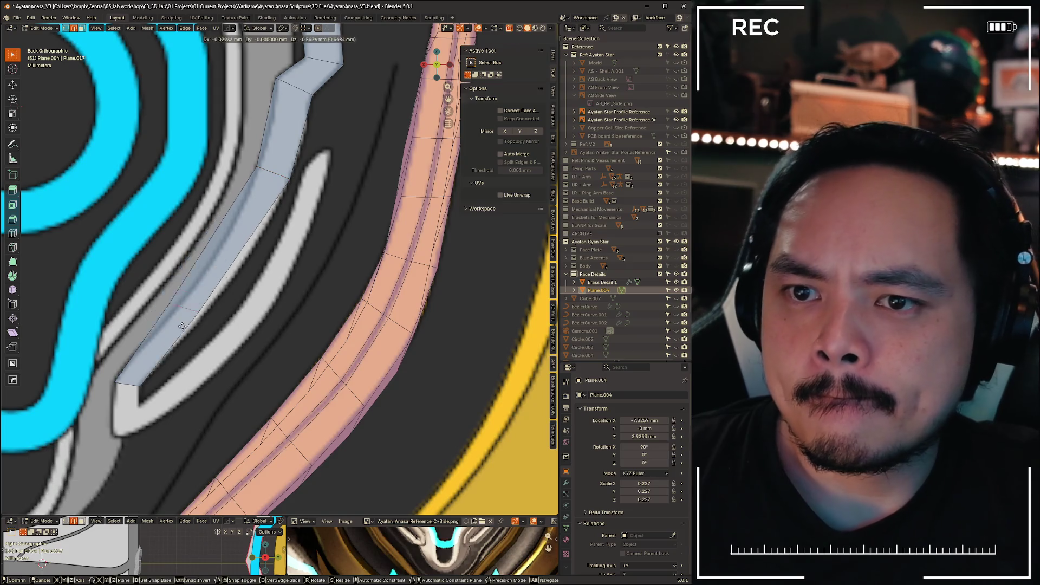
click(172, 333)
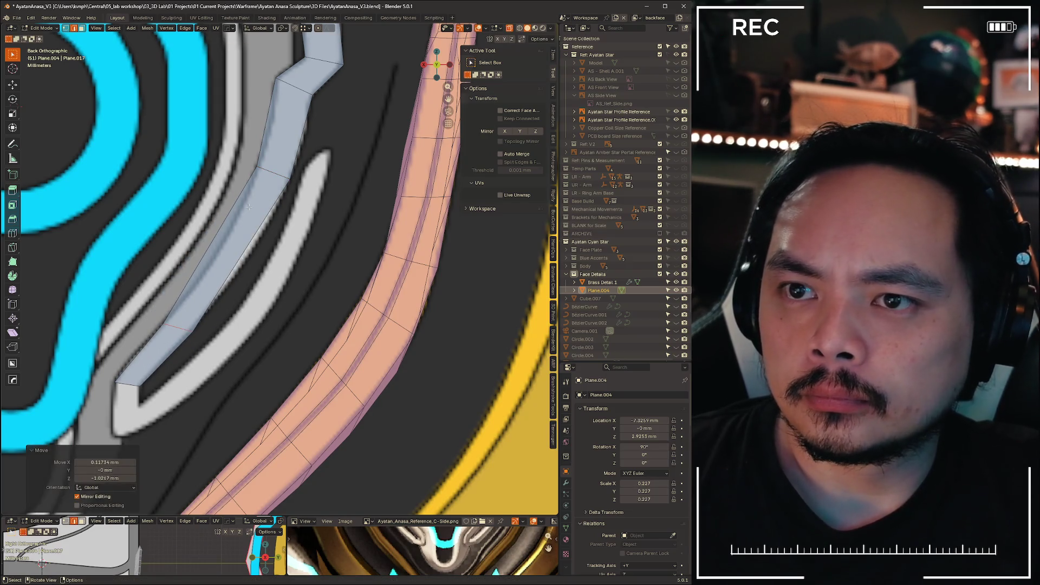
- Add another edge loop, move it, and scale it to 0.910
key(ctrl+r)
click(247, 234)
right_click(246, 234)
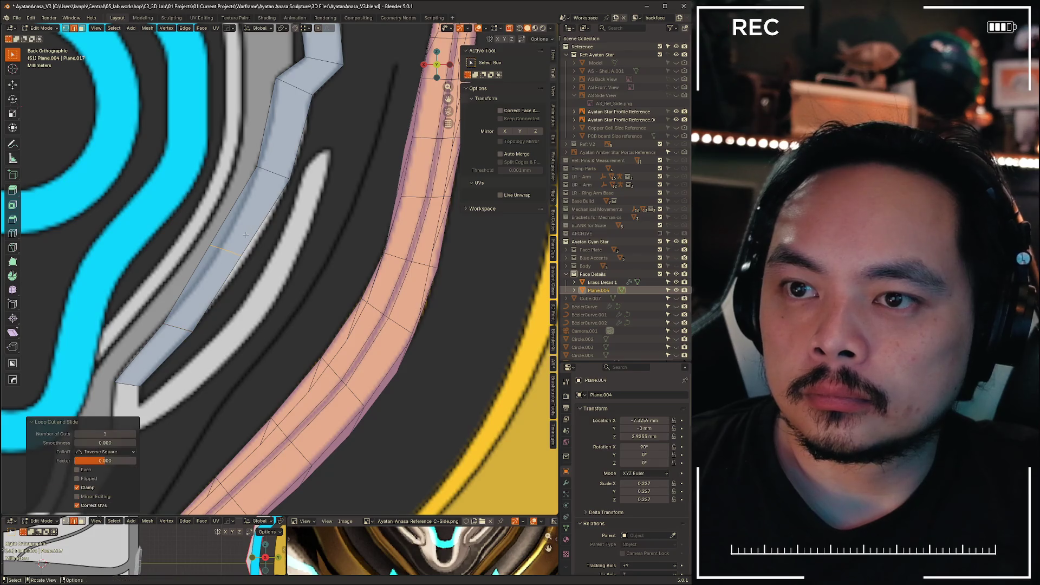
key(g)
click(252, 255)
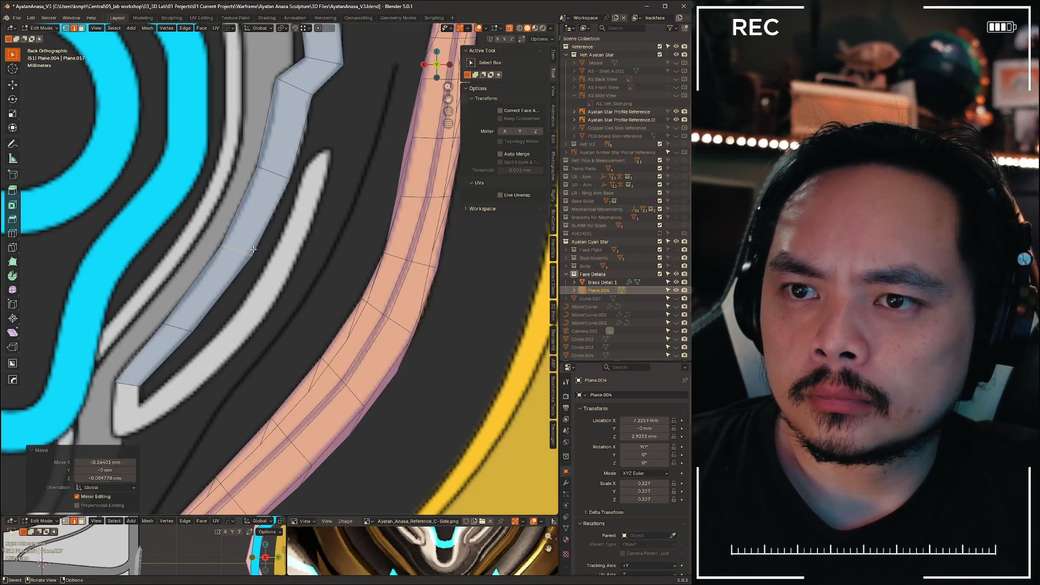
scroll(252, 256, up, 2)
shift+middle_drag(252, 255, 309, 257)
key(s)
click(391, 260)
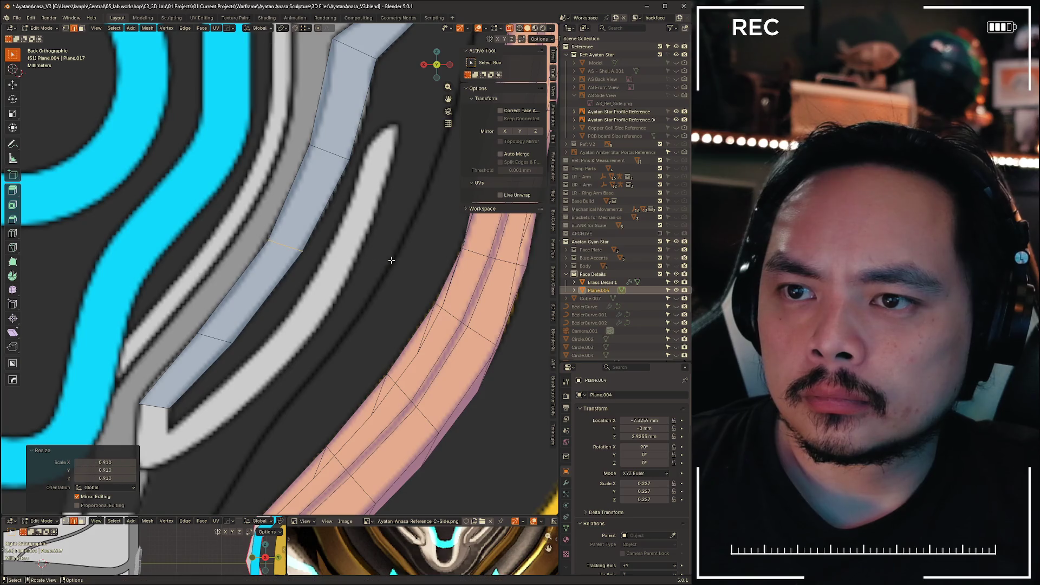
key(g)
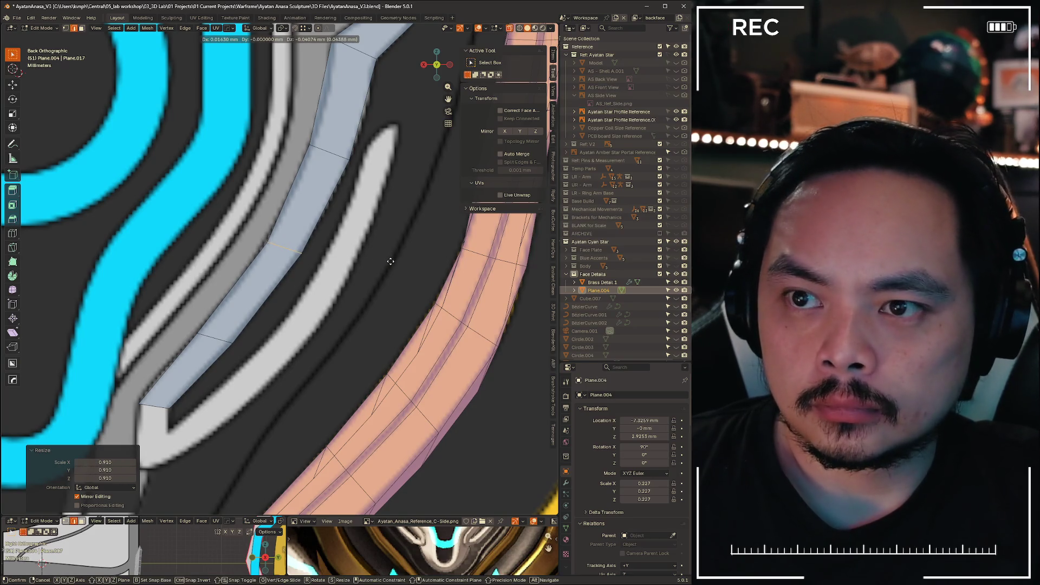
key(Escape)
- Scale a side edge of the strip to 0.979 and reposition it
click(328, 153)
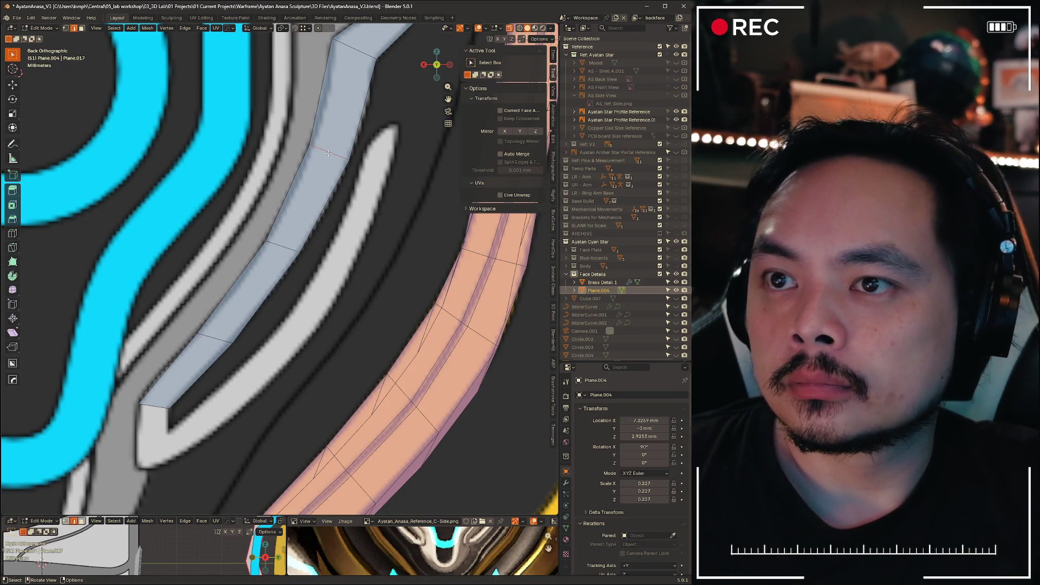
key(s)
click(429, 202)
key(g)
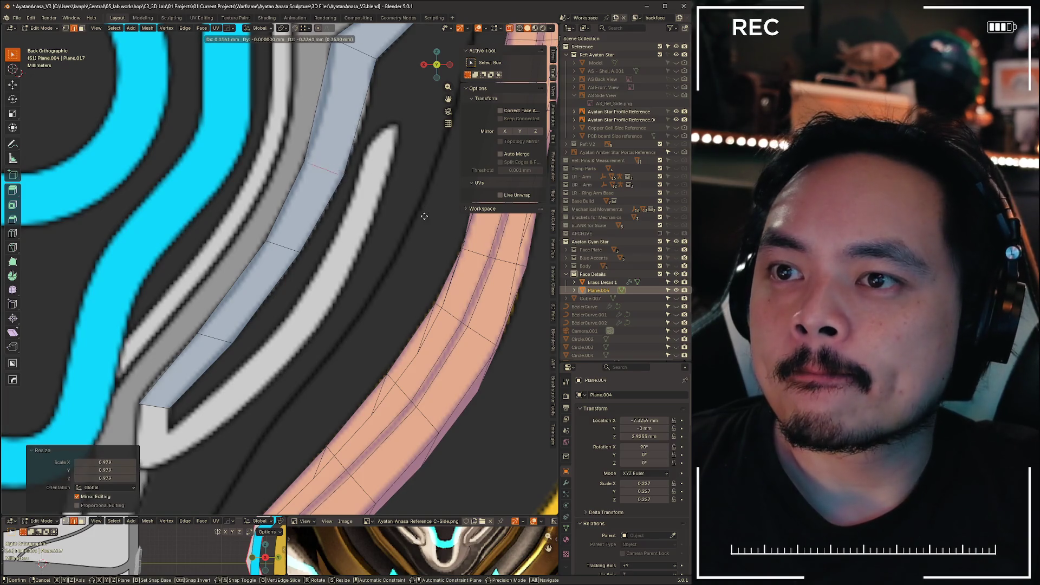
click(422, 222)
shift+middle_drag(422, 222, 351, 303)
right_click(271, 184)
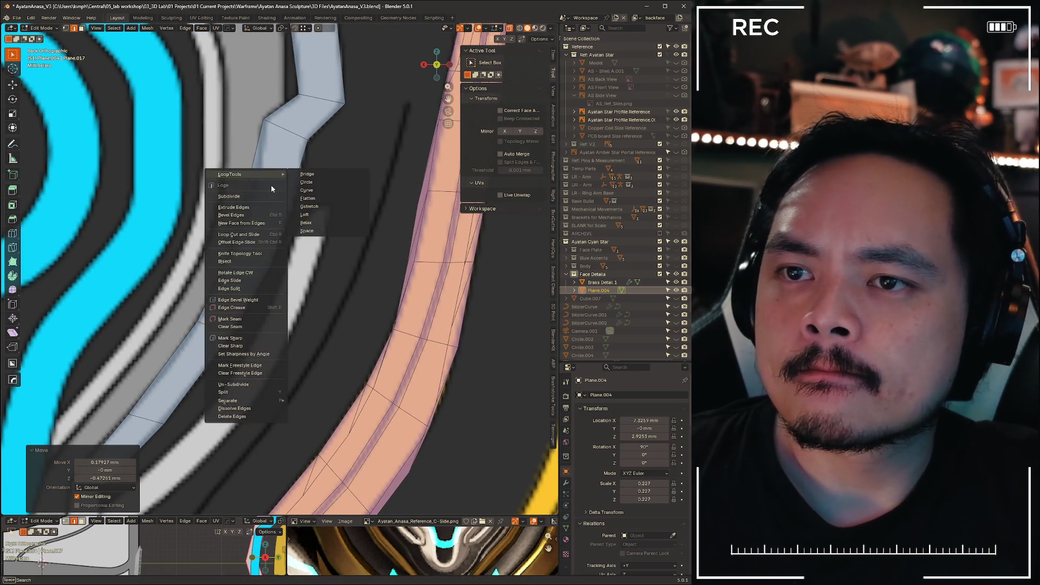
key(Escape)
- Add two more slid loop cuts further along the strip
key(ctrl+r)
click(289, 189)
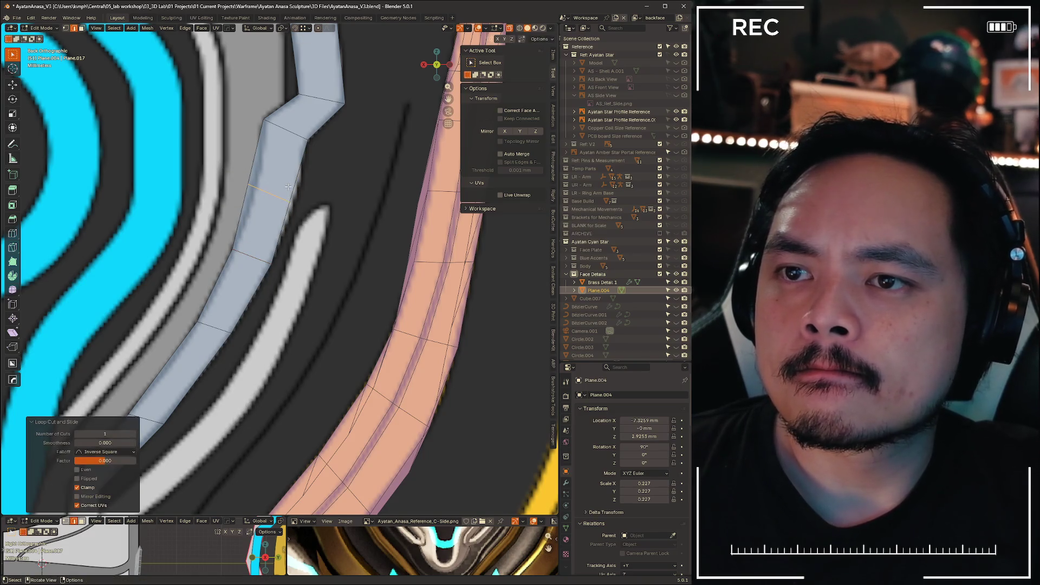
click(293, 185)
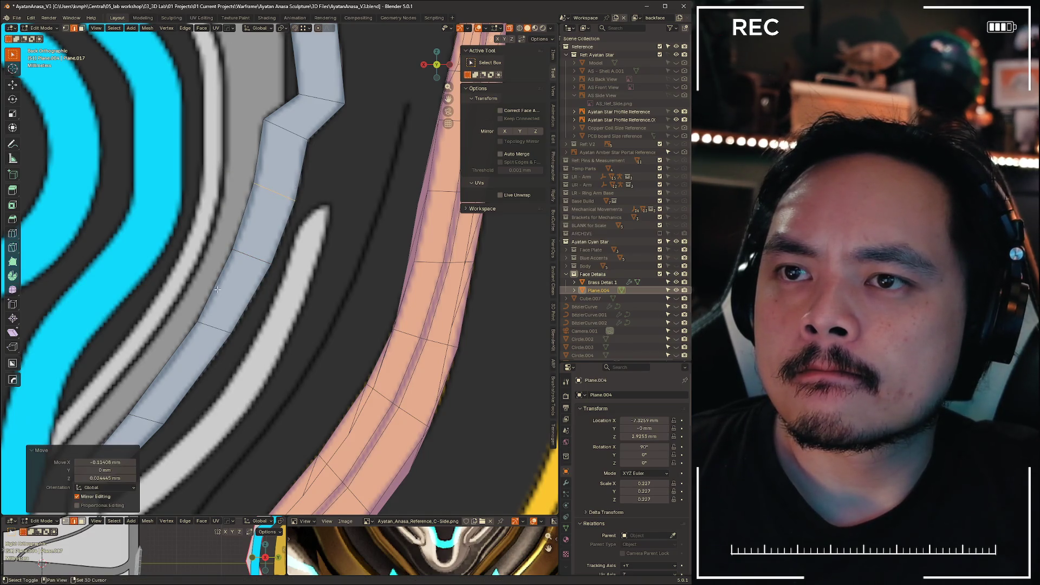
shift+middle_drag(294, 186, 323, 129)
key(ctrl+r)
click(296, 197)
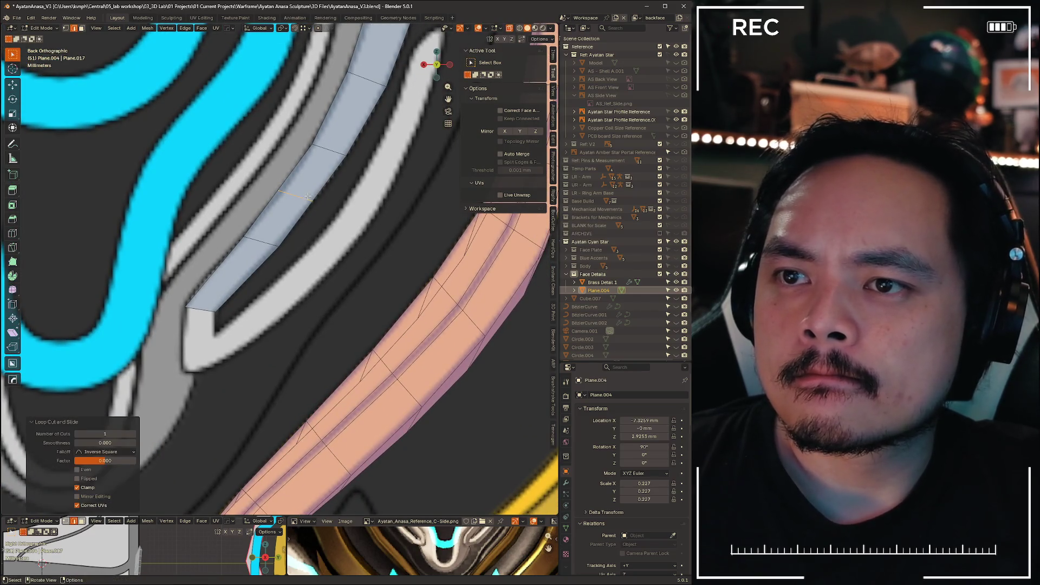
click(378, 205)
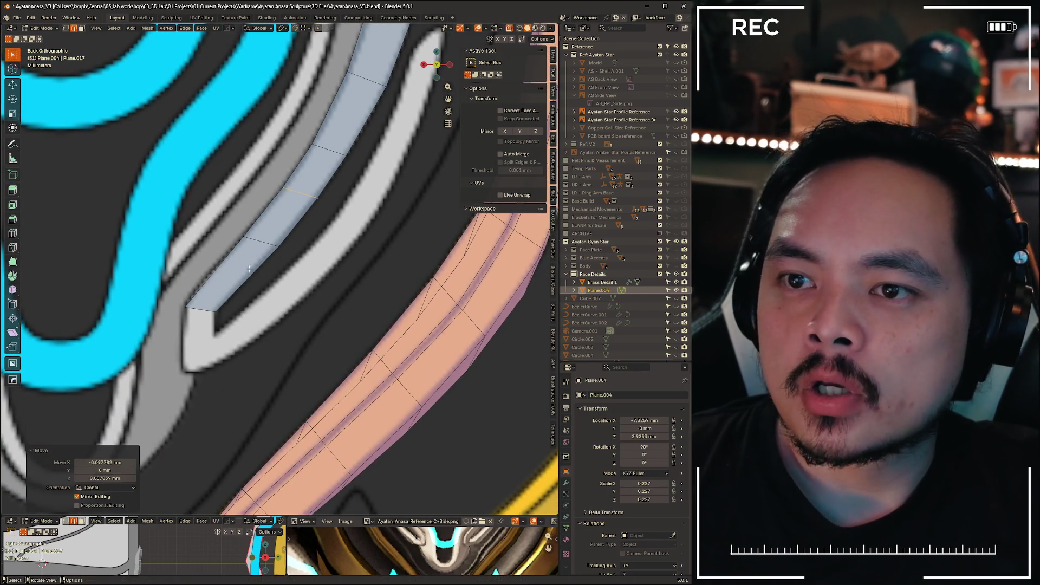
- Add a loop cut near the strip's lower end, constraining its move to the X axis
key(ctrl+r)
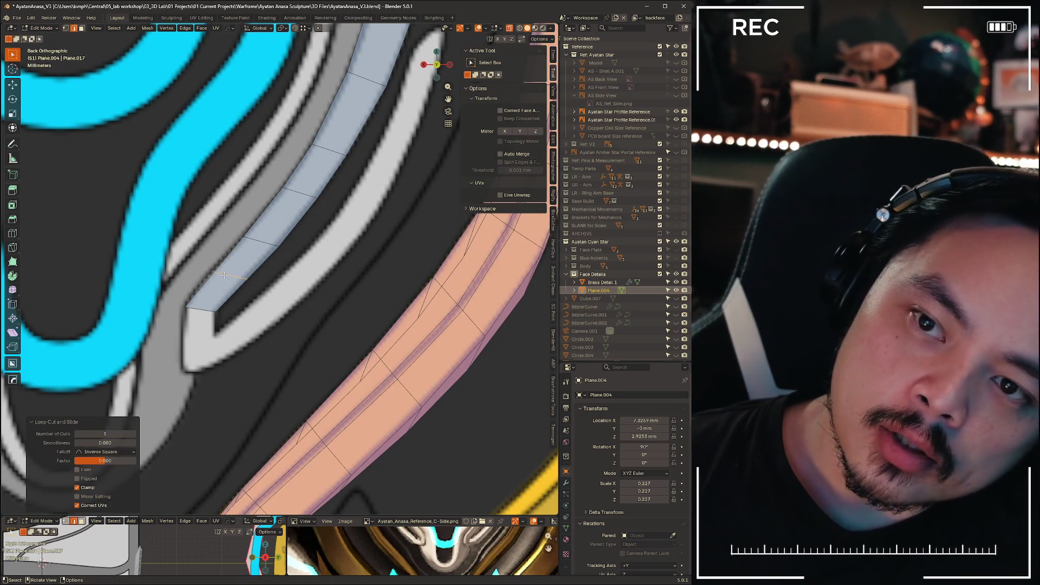
click(225, 277)
click(334, 323)
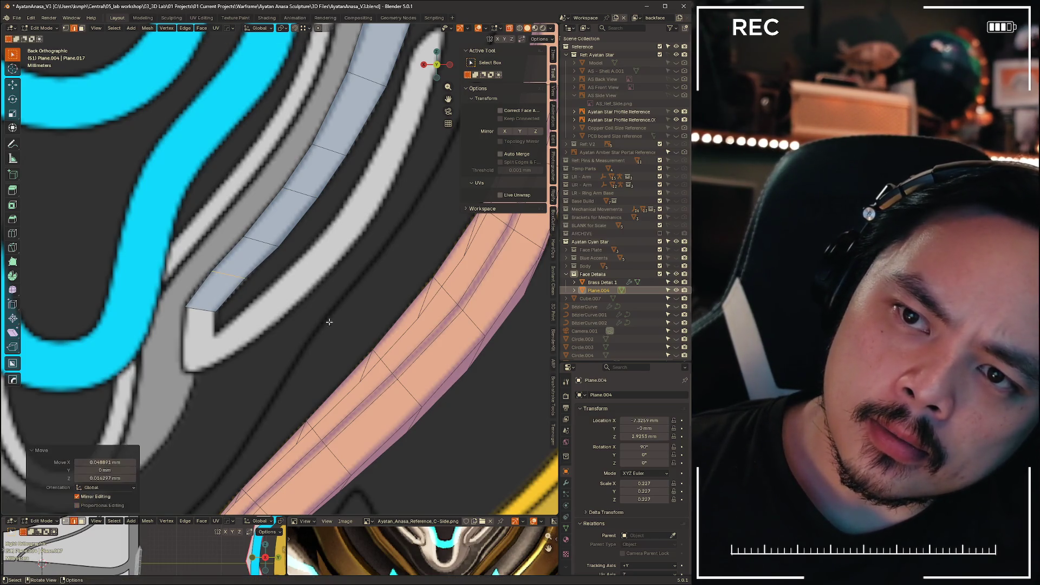
key(s)
key(g)
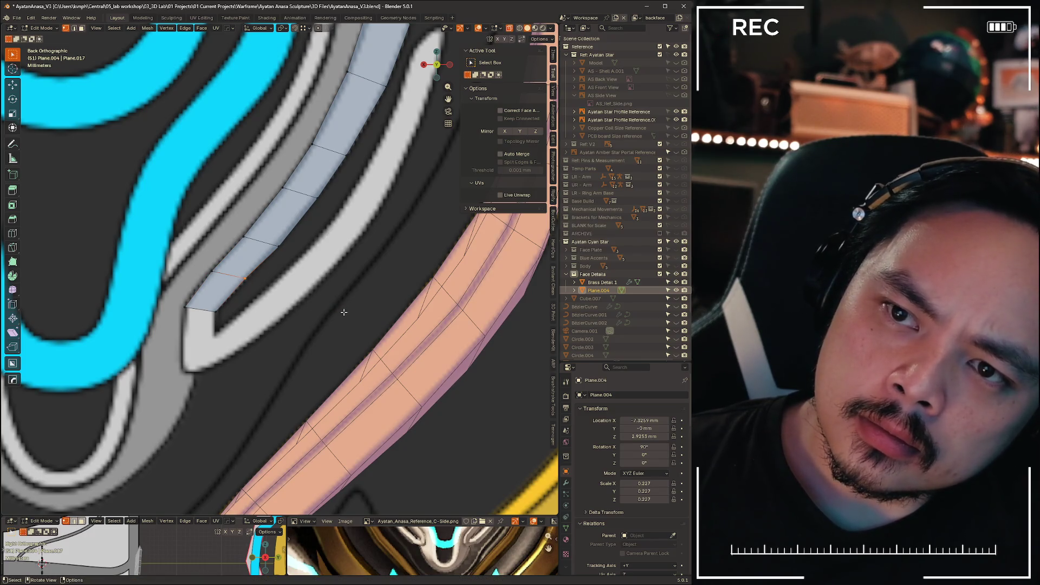
key(x)
click(345, 313)
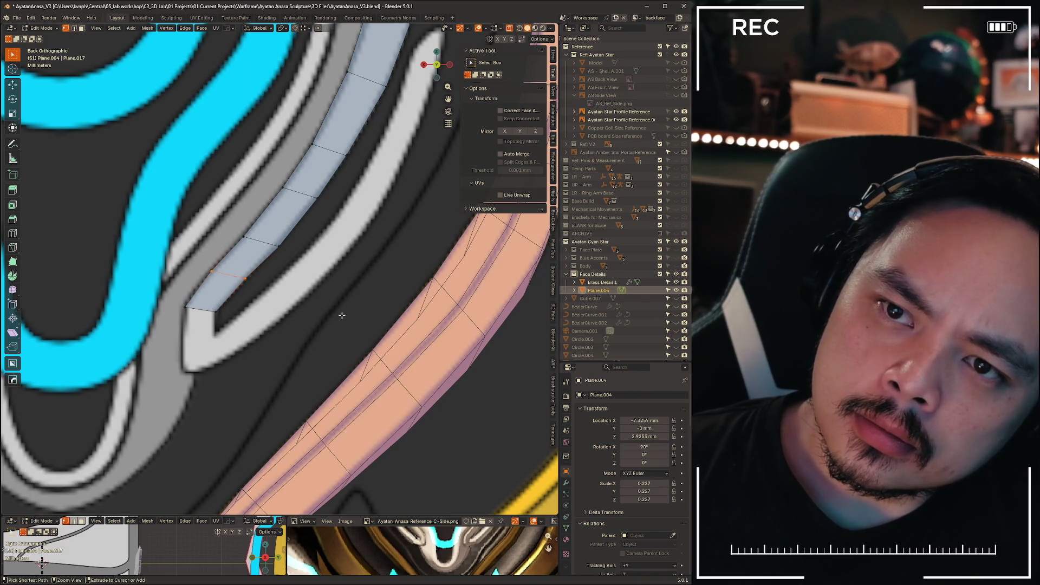
- Shift the strip-end edge slightly along X and raise the corner vertex along Z
key(g)
key(x)
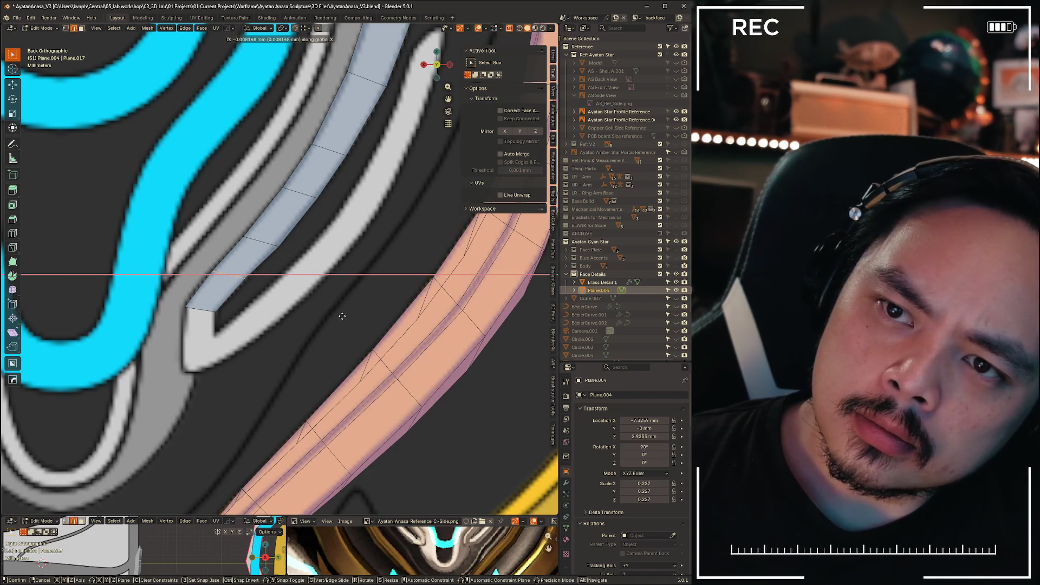
click(343, 316)
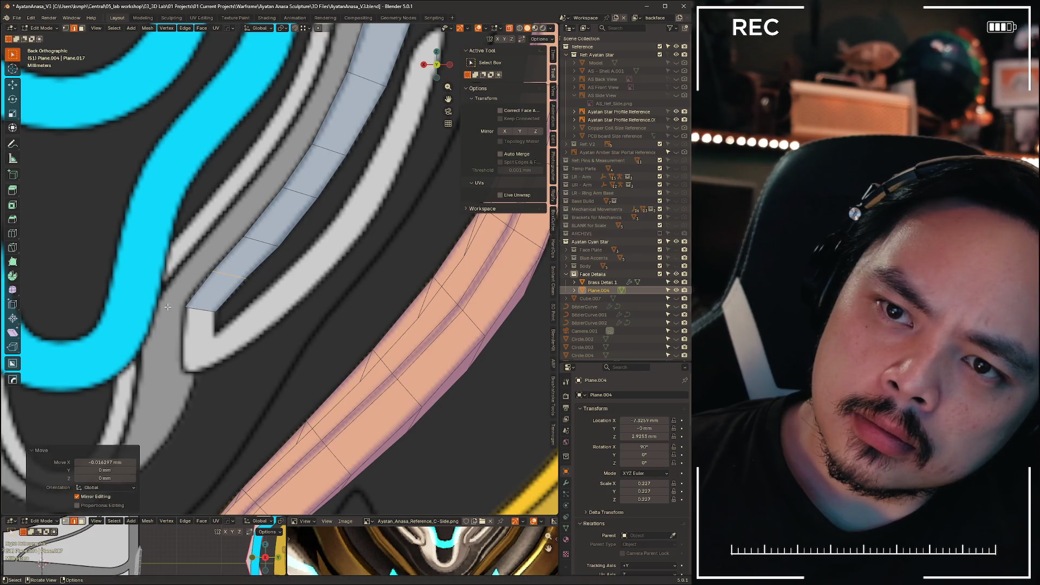
drag(229, 331, 229, 331)
key(g)
key(z)
click(215, 311)
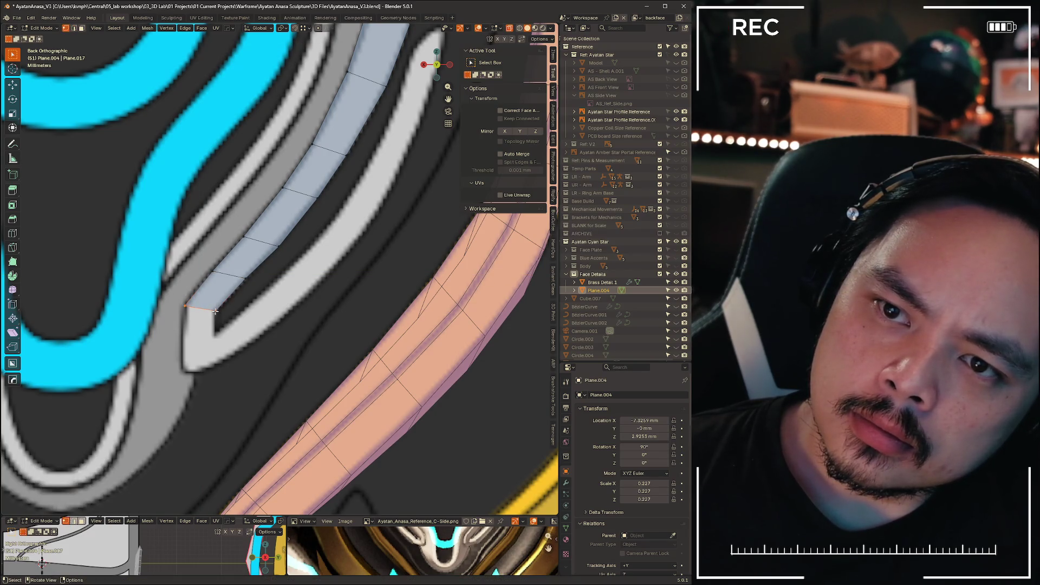
- Nudge the corner slightly along X, then raise the lower corner vertices along Z
key(g)
key(x)
click(228, 324)
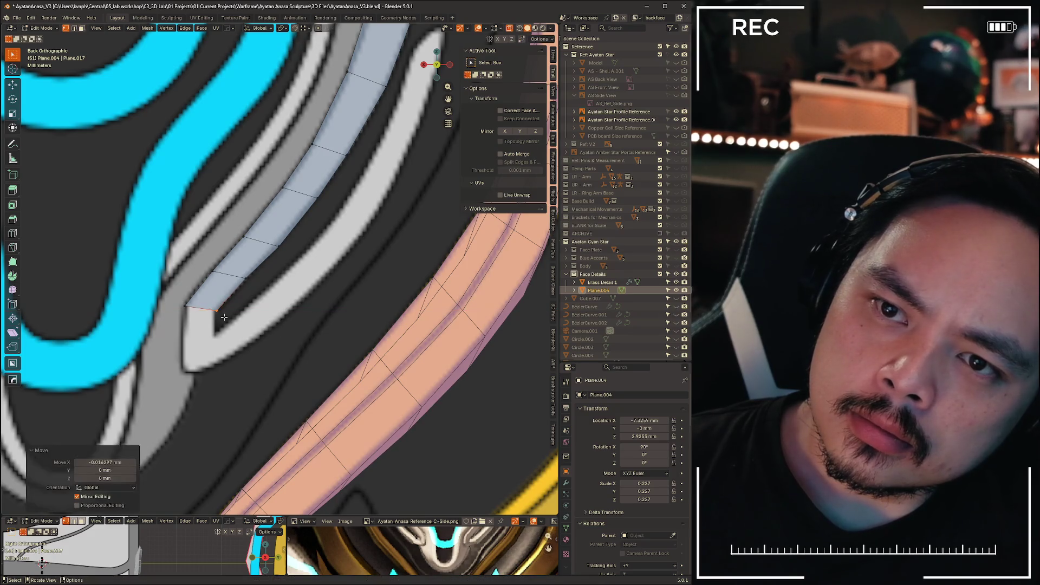
drag(169, 301, 223, 331)
key(g)
key(z)
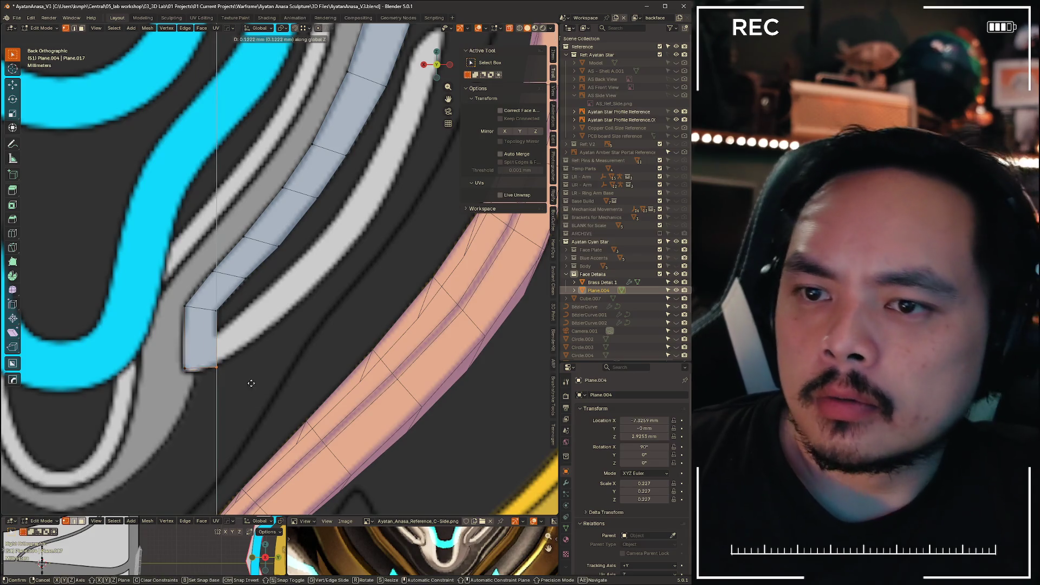
click(243, 360)
- Nudge the lower corner vertices 0.040742 mm along X and lower them slightly on Z
key(g)
key(x)
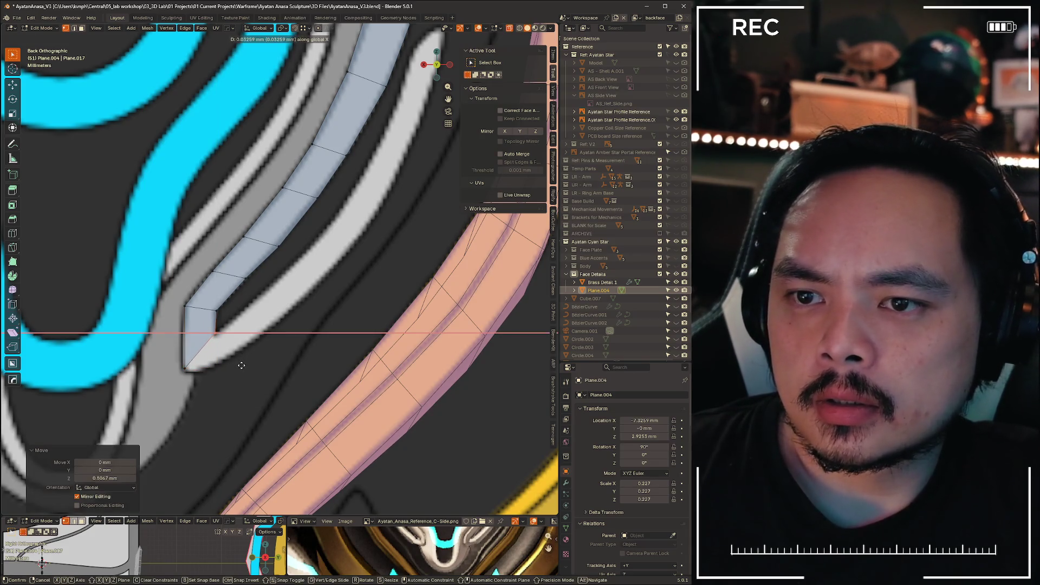
click(242, 368)
key(g)
key(z)
click(238, 370)
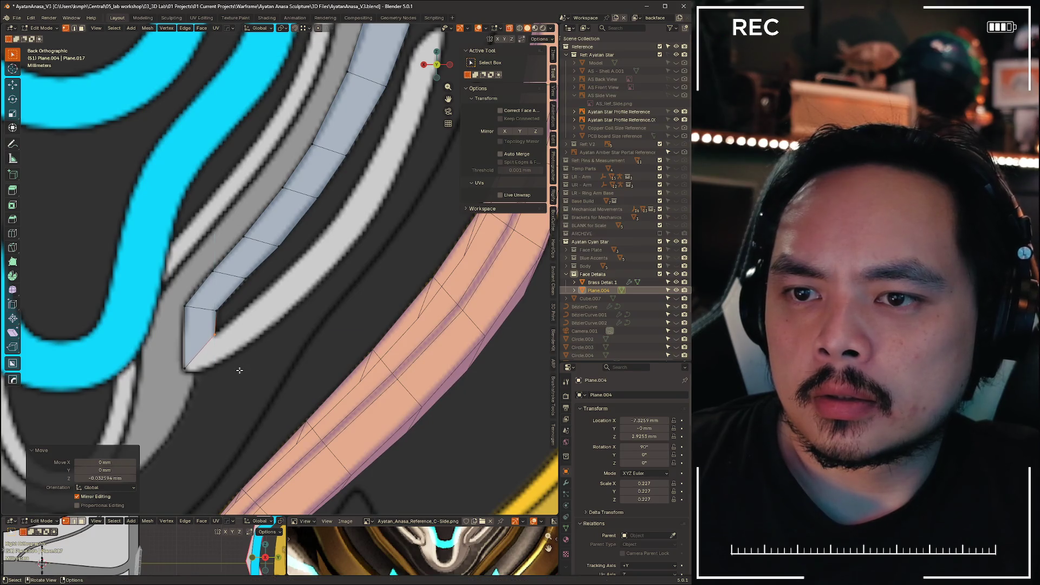
key(g)
key(x)
right_click(240, 370)
- Sharpen the corner by sliding the lower corner vertex sideways along X
click(179, 370)
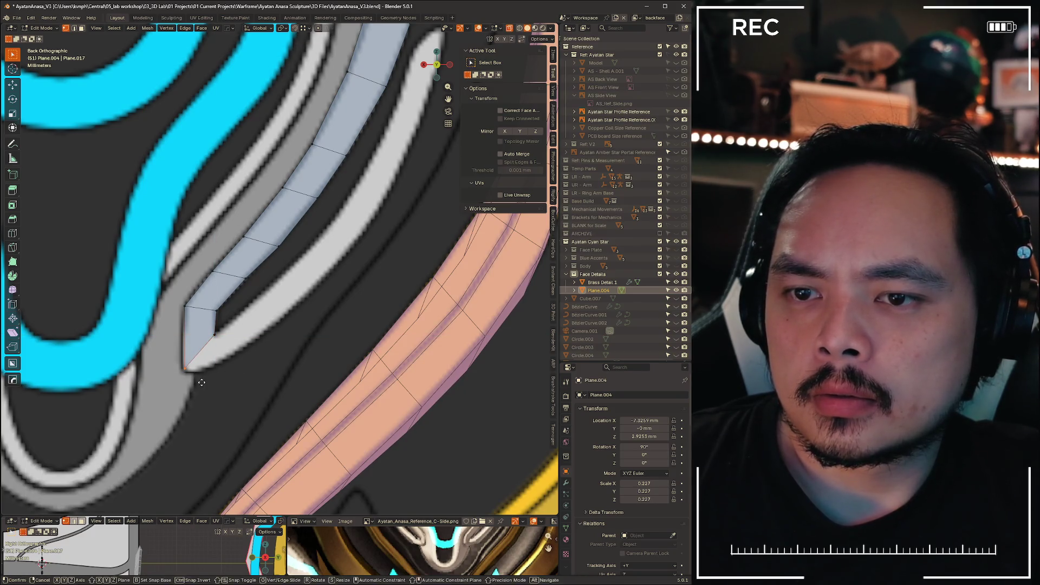
key(g)
key(x)
click(199, 381)
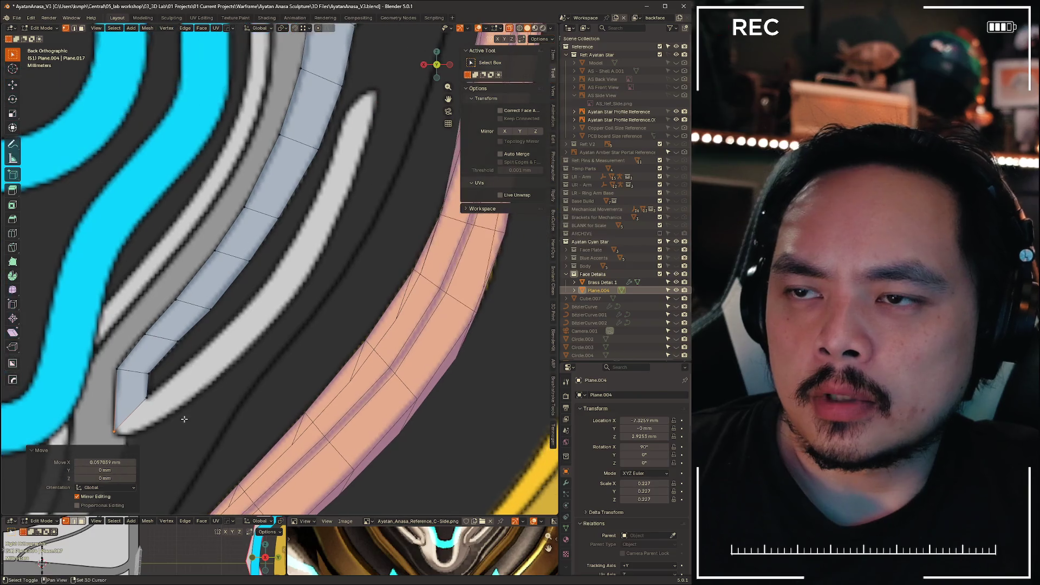
- Bring more of the grey strip into view and raise its end vertex slightly along Z
shift+middle_drag(412, 171, 343, 235)
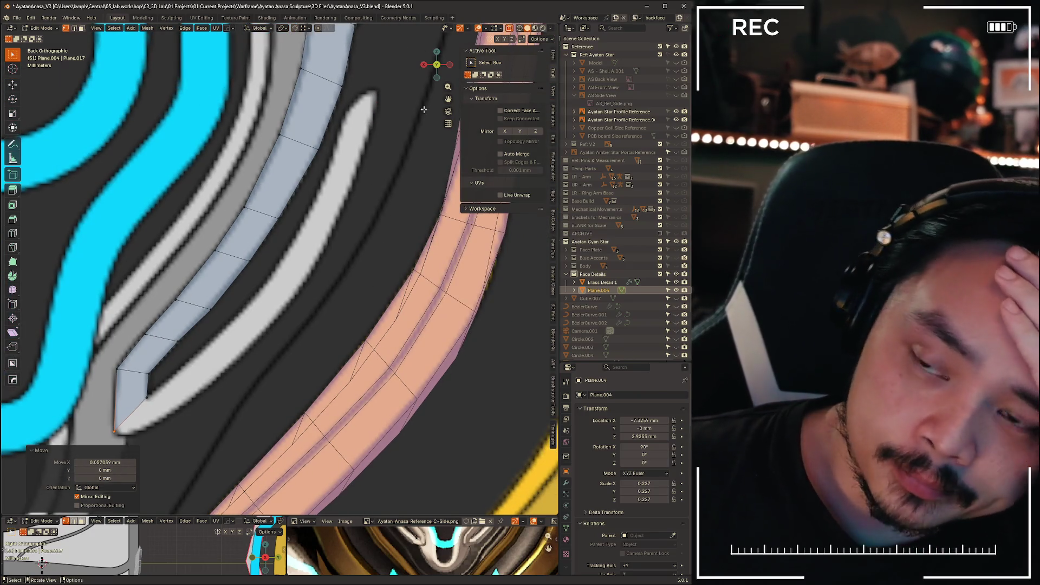
scroll(302, 263, down, 4)
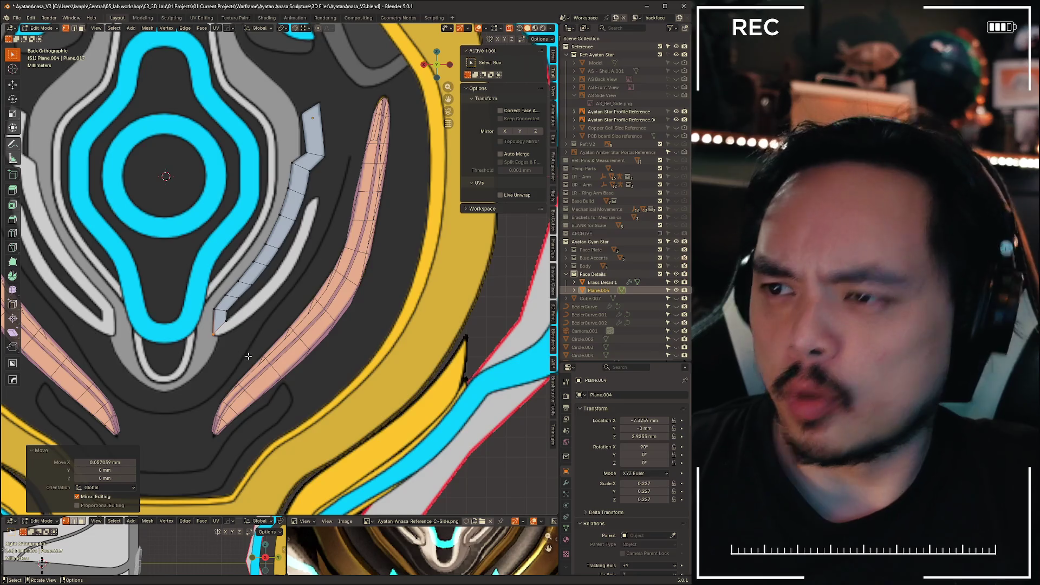
scroll(248, 356, down, 5)
scroll(245, 331, up, 10)
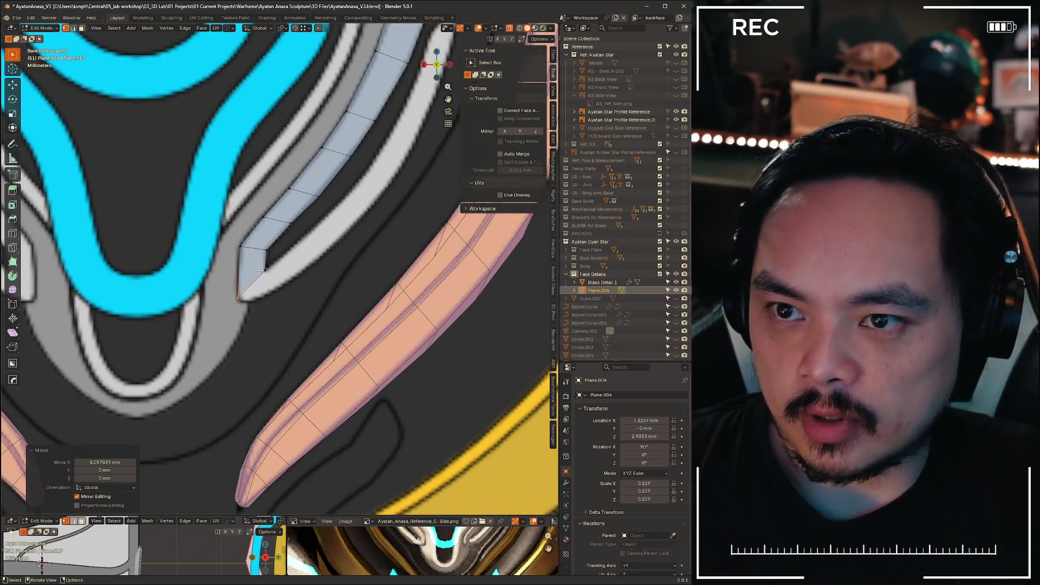
click(260, 271)
scroll(255, 291, up, 3)
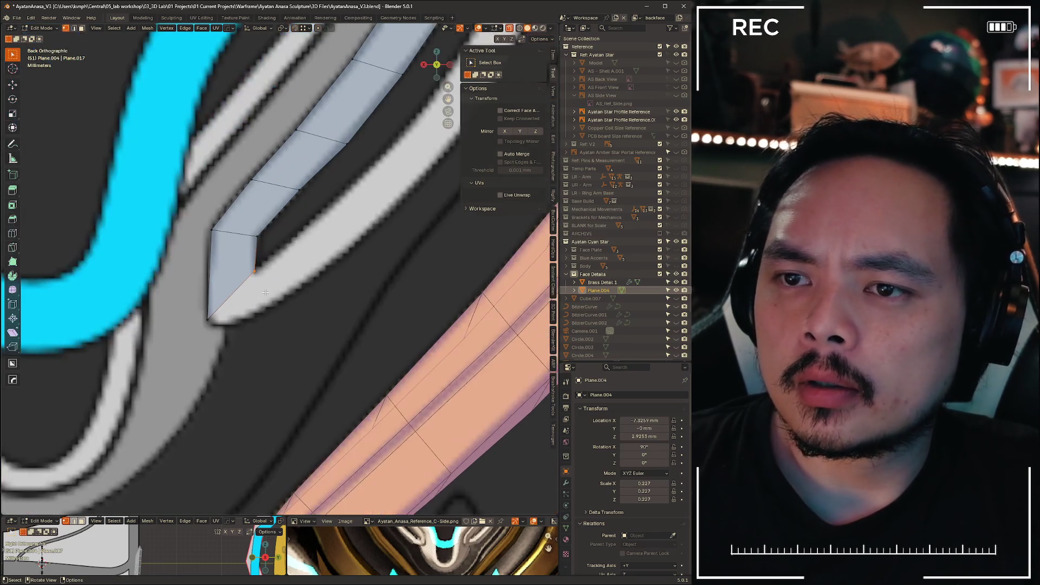
key(g)
key(z)
click(263, 283)
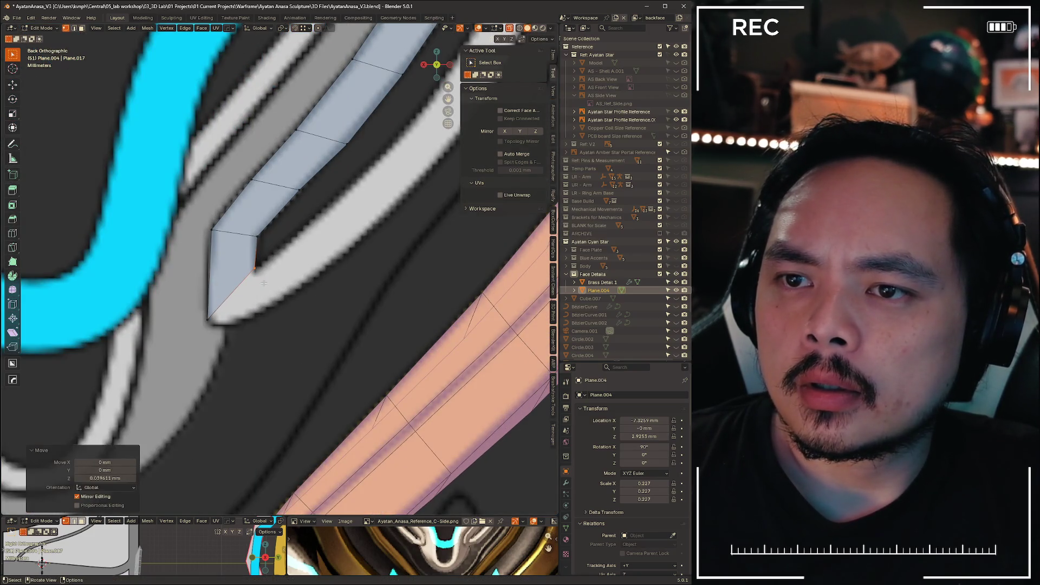
- Select the diagonal edge at the strip end and shift a vertex horizontally along X
key(2)
click(254, 296)
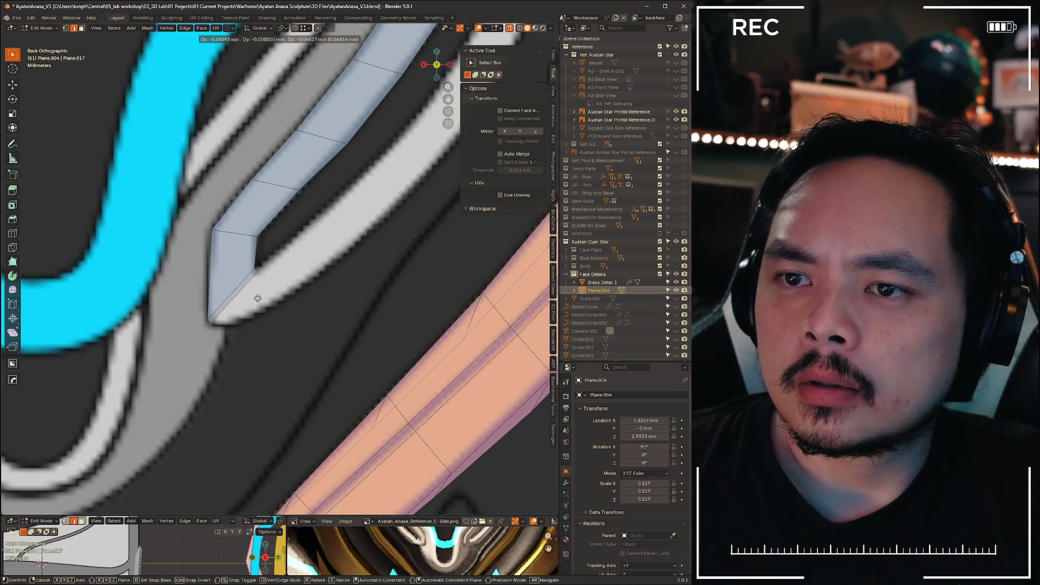
key(1)
key(g)
key(x)
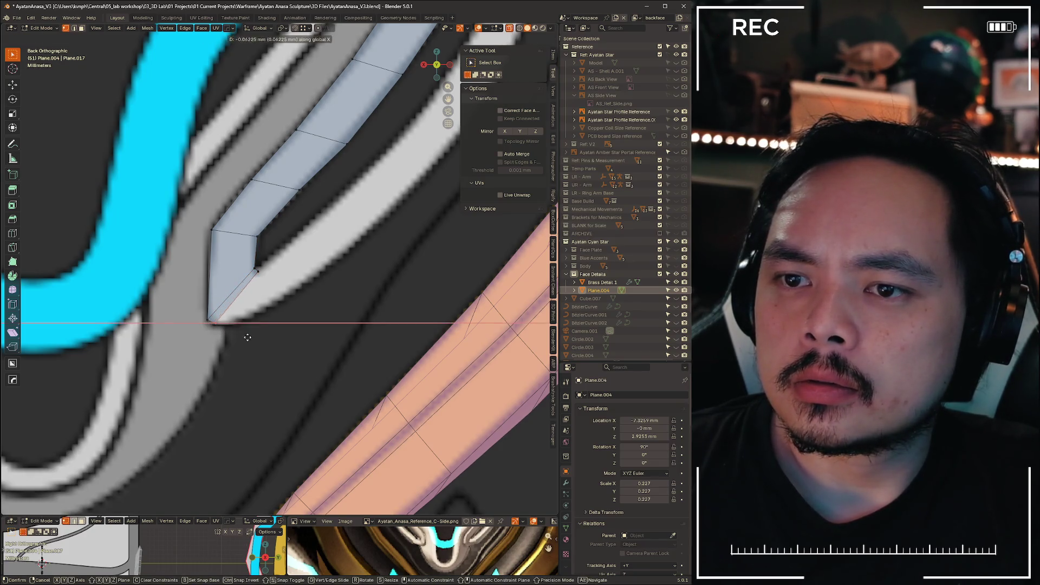
click(248, 346)
- Move the strip end's lower vertices vertically and shift the lower-right corner vertex left
drag(184, 297, 272, 343)
key(g)
key(z)
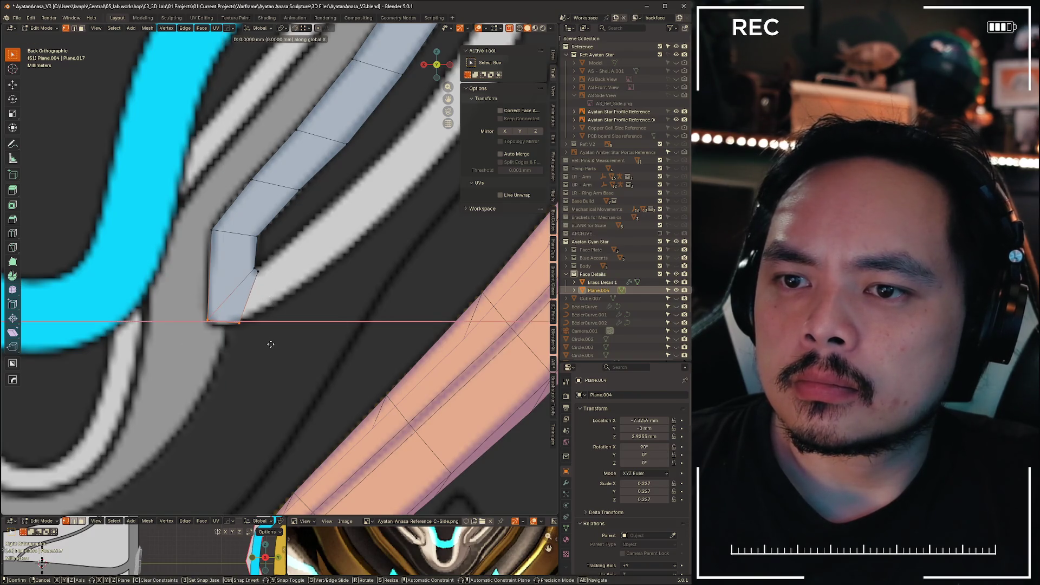
click(270, 347)
click(239, 326)
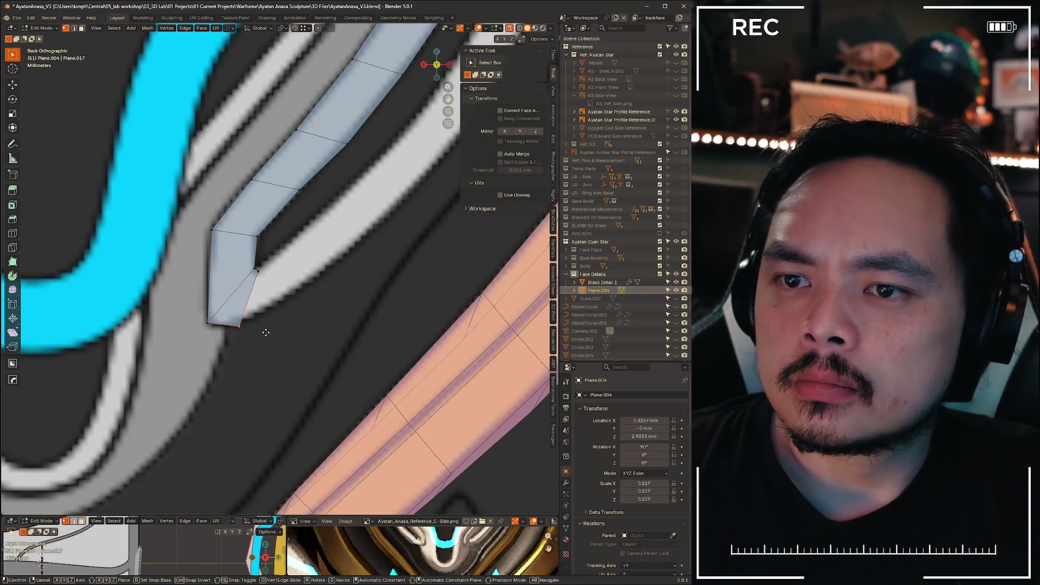
key(g)
key(x)
click(258, 291)
- Nudge the notch's upper vertex left and down into place
scroll(263, 280, up, 5)
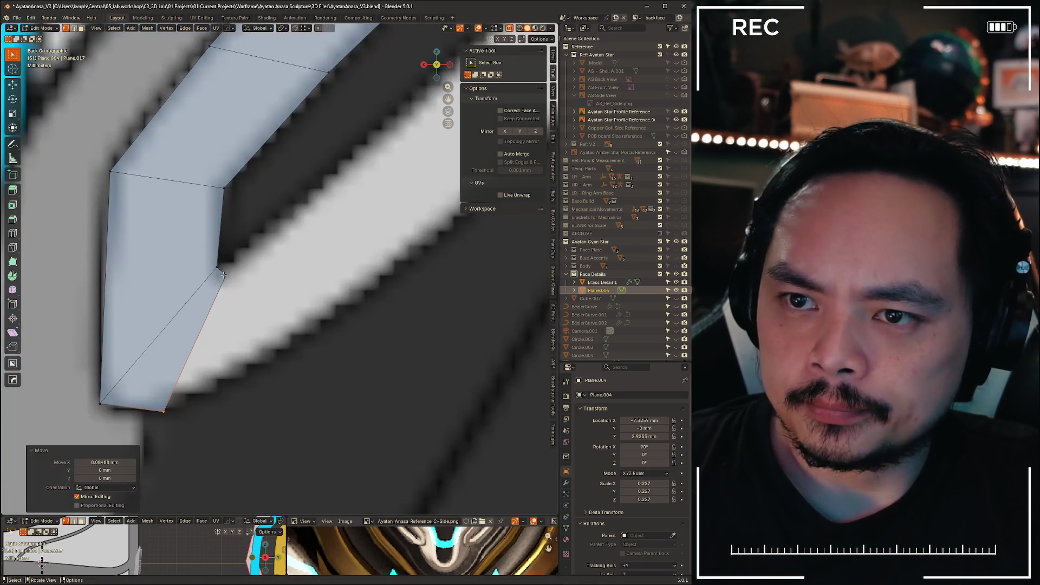
click(219, 267)
key(g)
click(208, 208)
click(223, 188)
key(g)
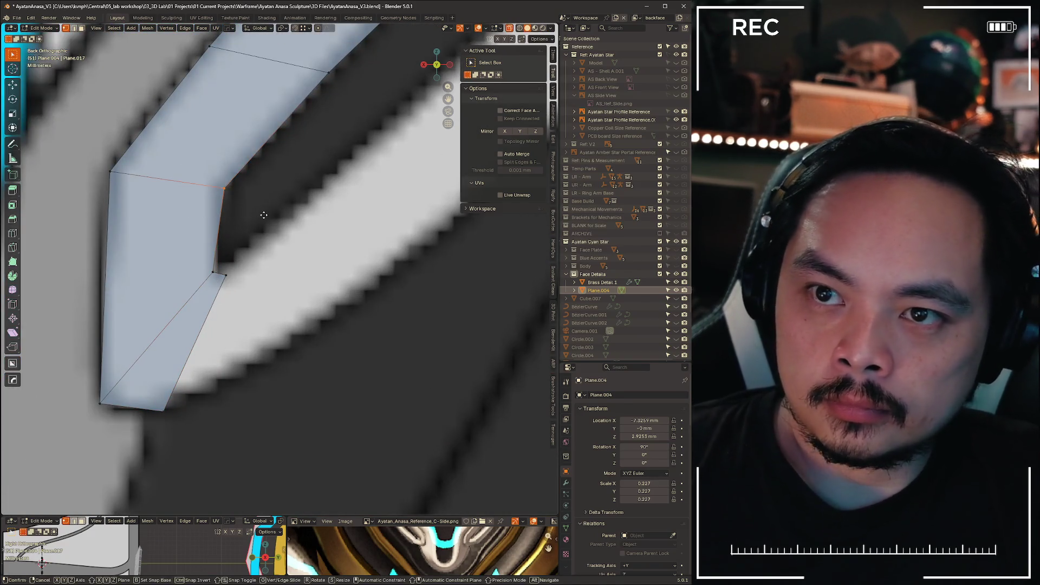
click(217, 187)
- Reposition the notch's lower vertex
drag(195, 256, 227, 278)
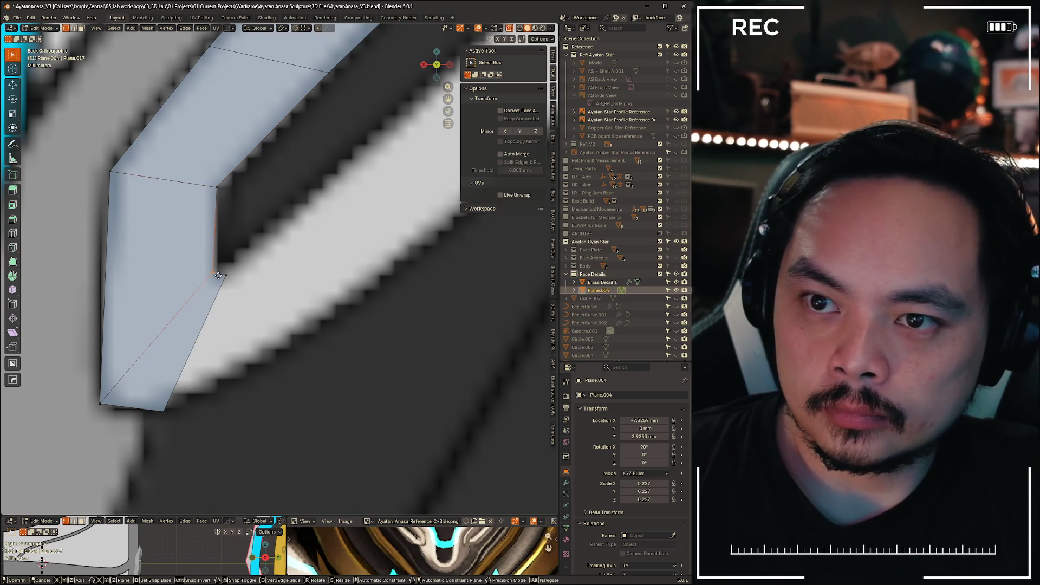
key(g)
click(231, 283)
key(g)
click(233, 287)
- Extrude the notch edge into a new angled face and widen it at the bottom
click(210, 320)
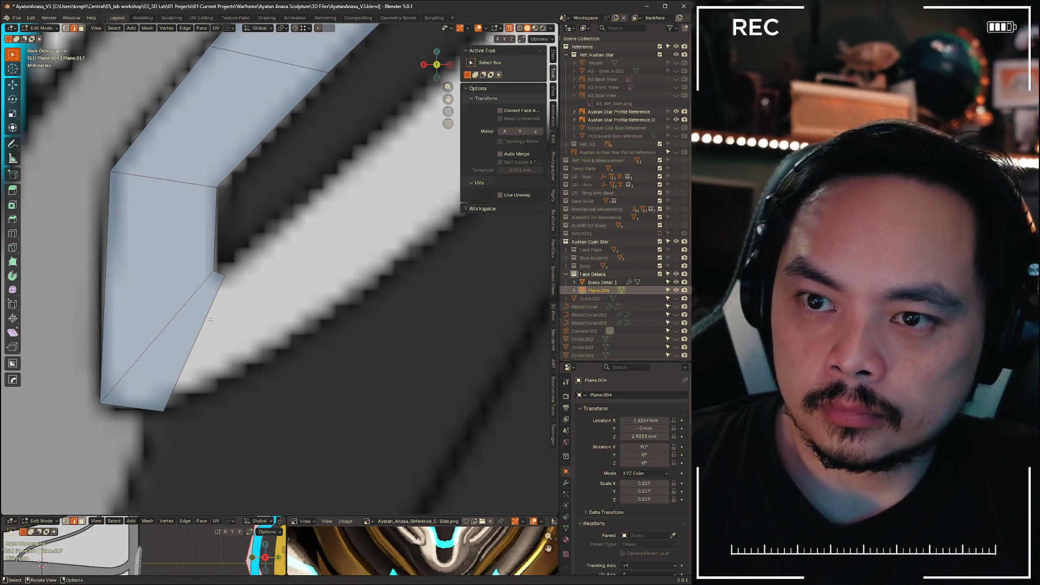
key(e)
click(236, 297)
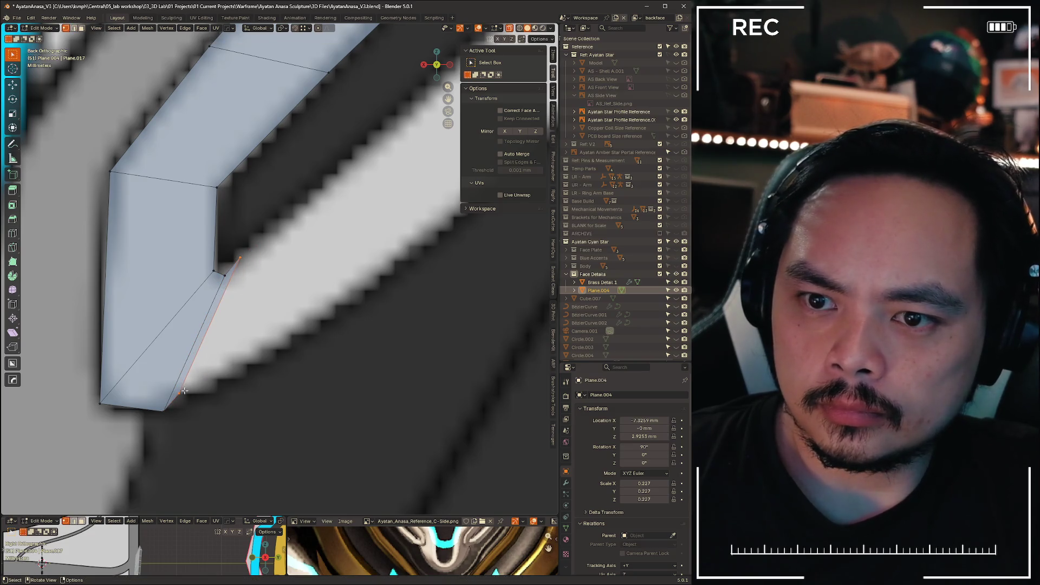
key(g)
click(265, 368)
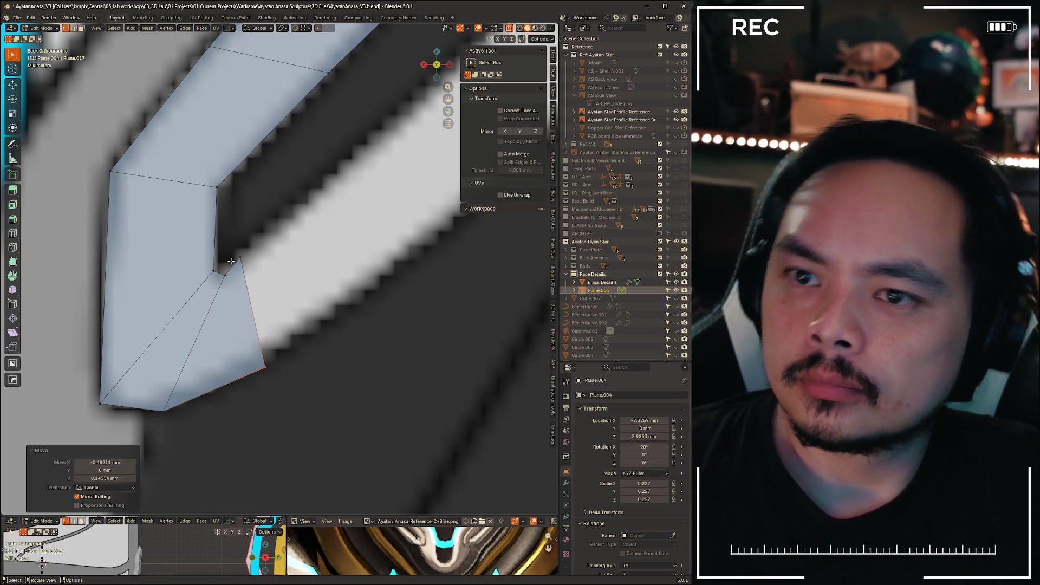
- Adjust the new face's top vertex and tip vertex so the strip ends in a point
click(241, 261)
key(g)
click(255, 266)
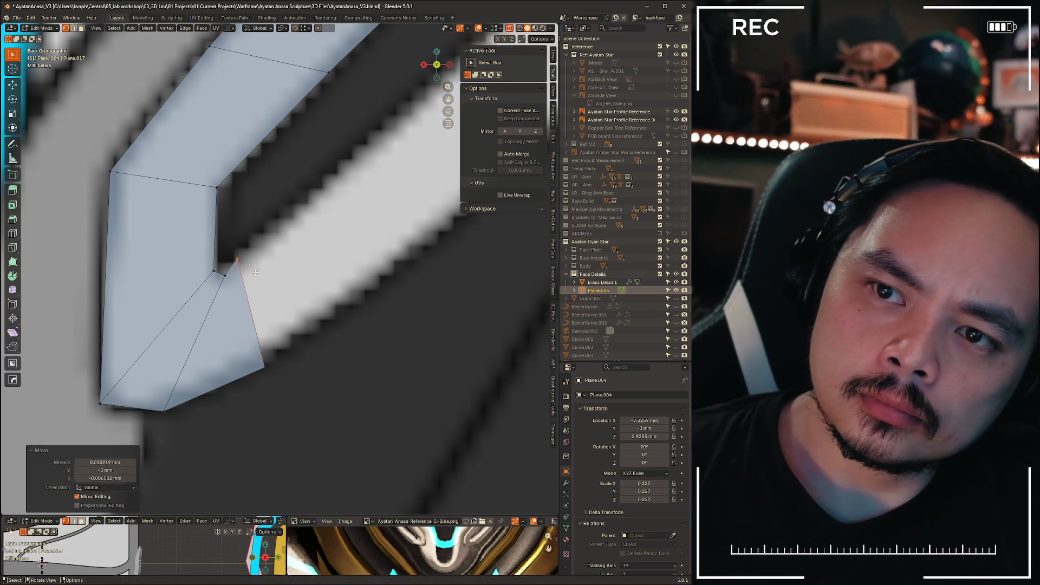
scroll(284, 284, down, 8)
scroll(284, 284, up, 3)
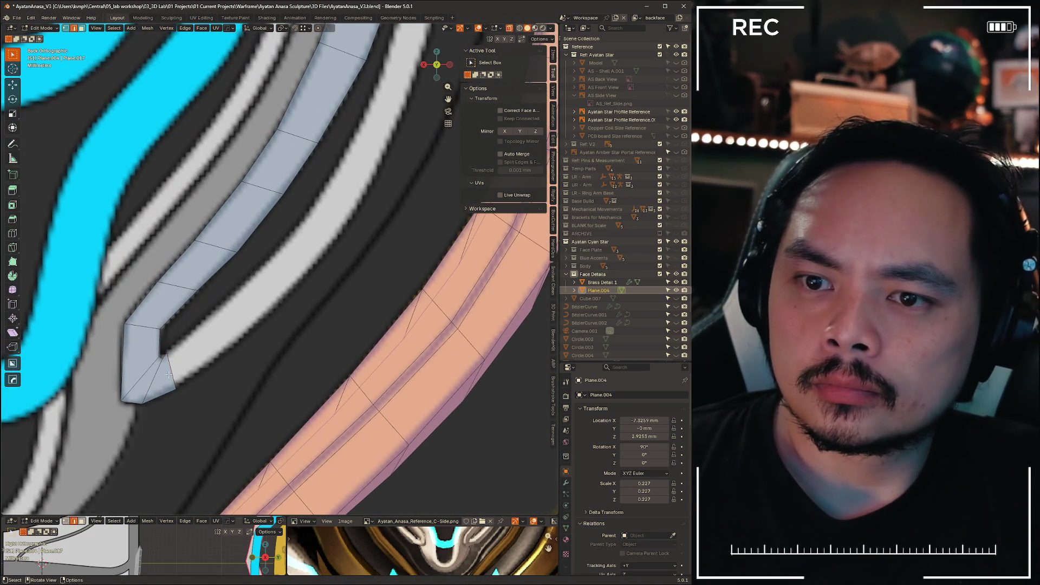
key(g)
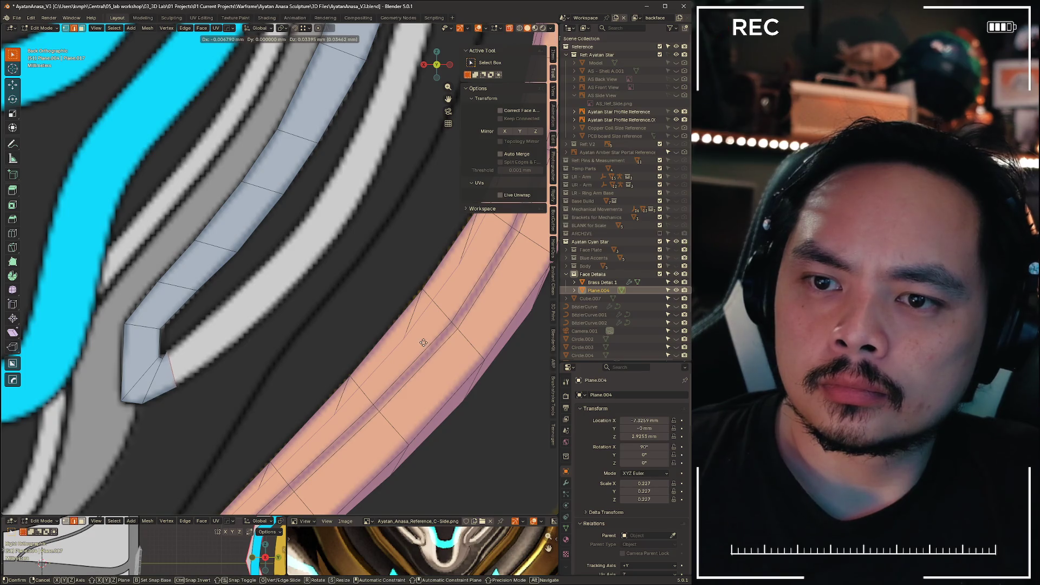
click(424, 343)
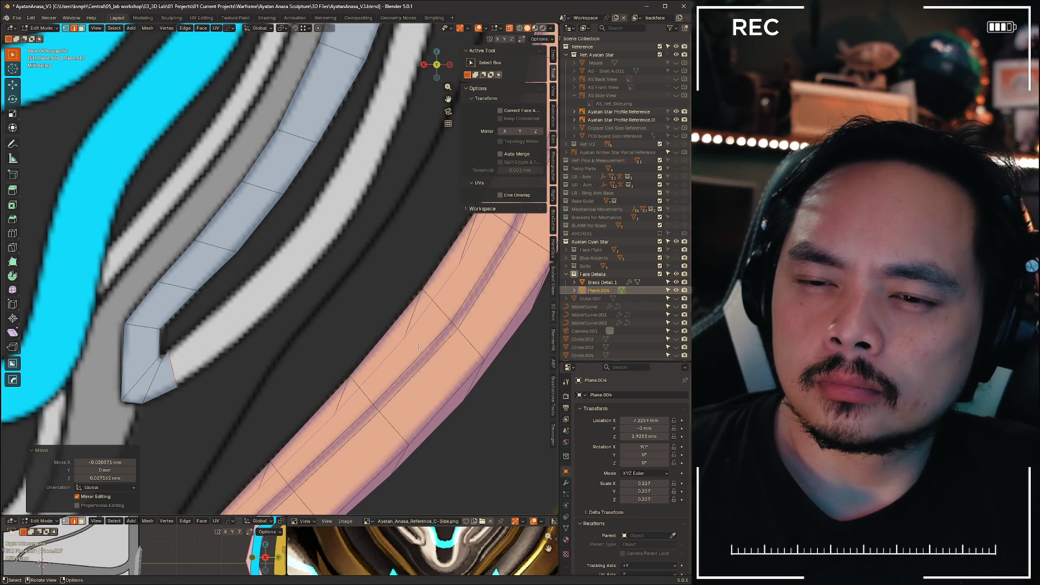
- Dissolve the extra vertex at the bend and nudge the notch corner vertex
scroll(276, 245, up, 5)
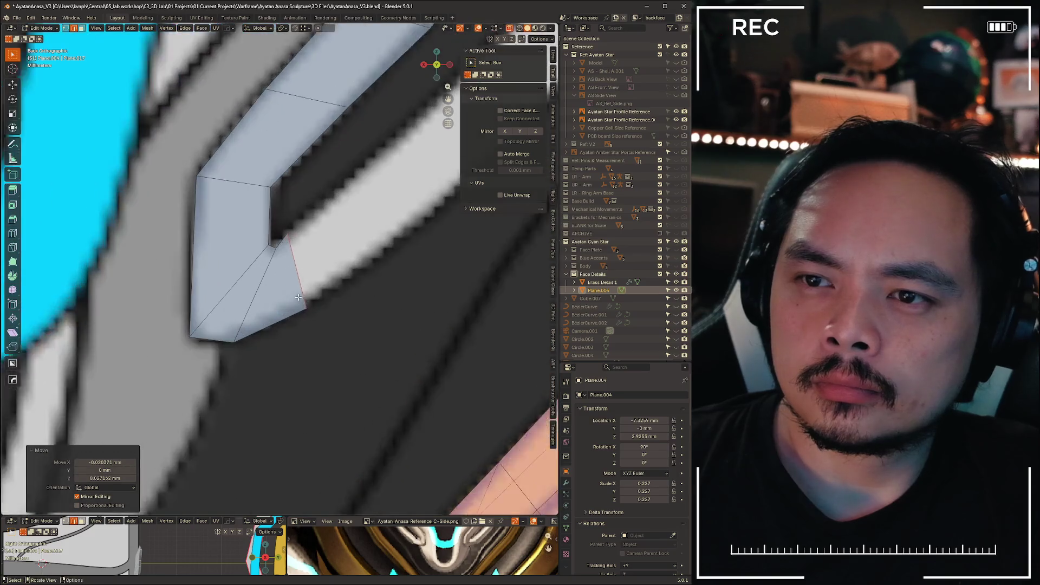
key(x)
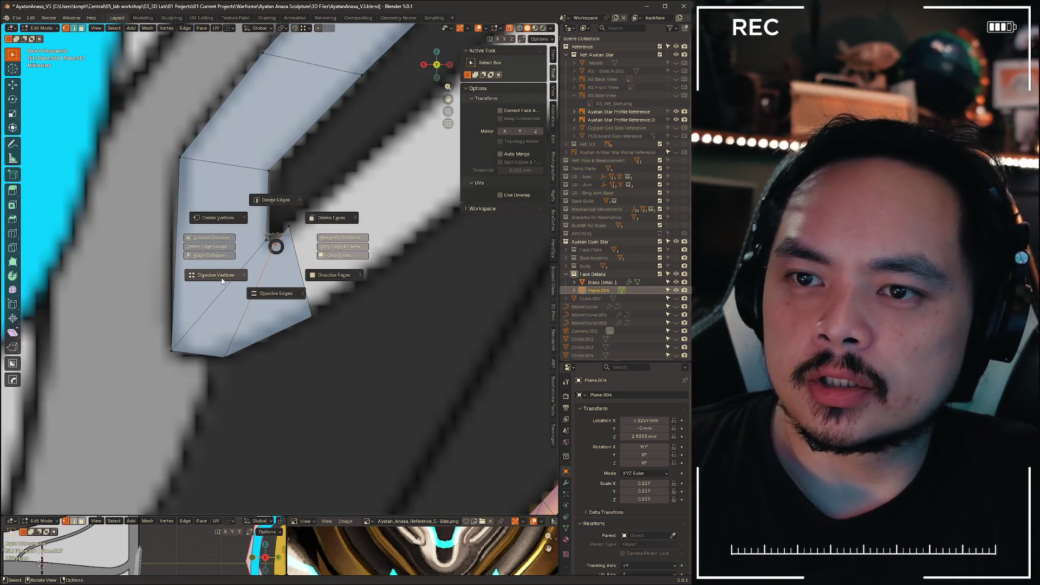
click(221, 278)
click(267, 244)
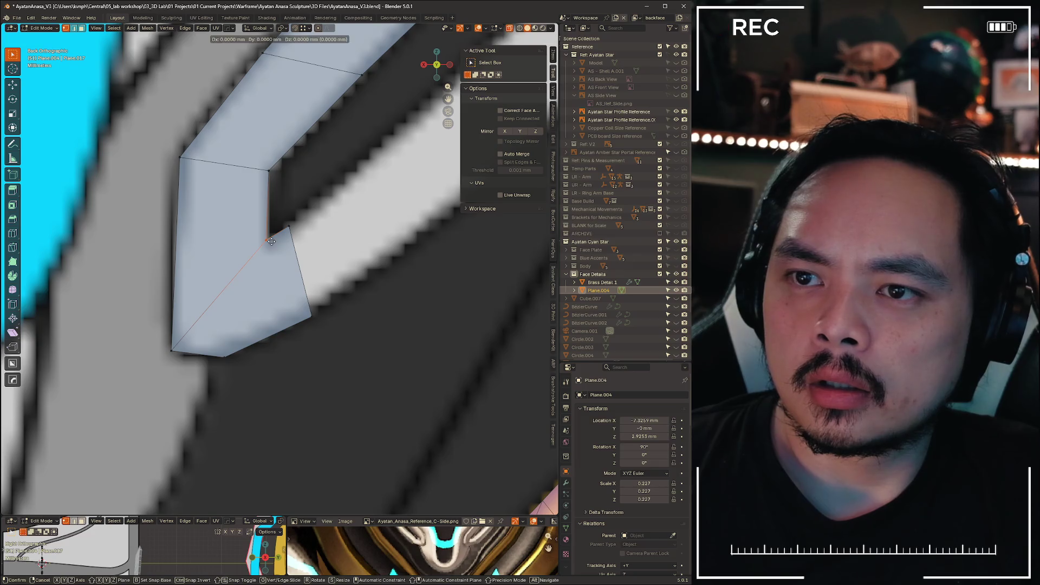
key(g)
click(252, 288)
- Move the tip's bottom vertex left and down, then subdivide the tip's bottom edge
click(222, 353)
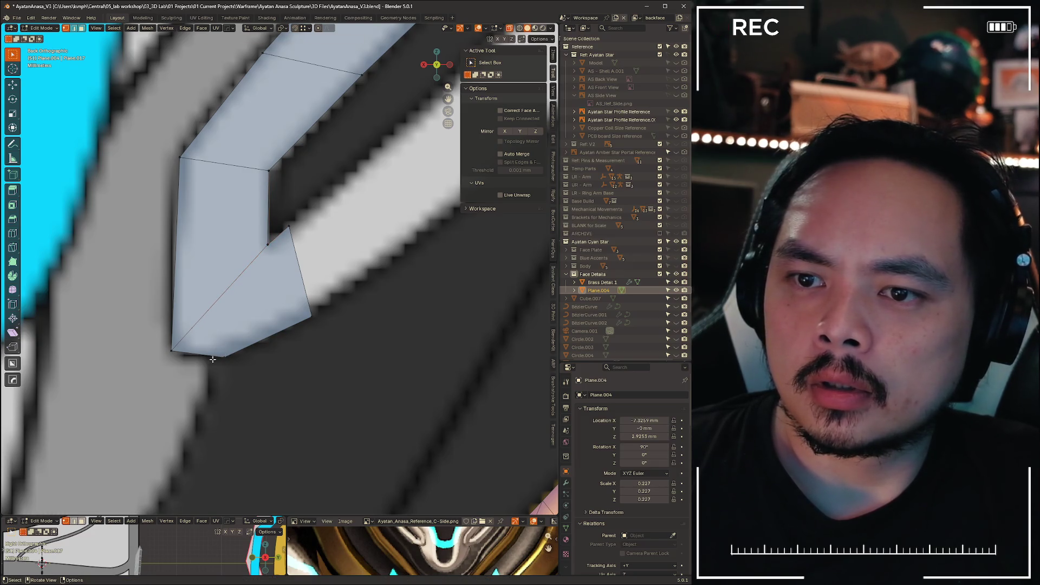
key(g)
click(218, 369)
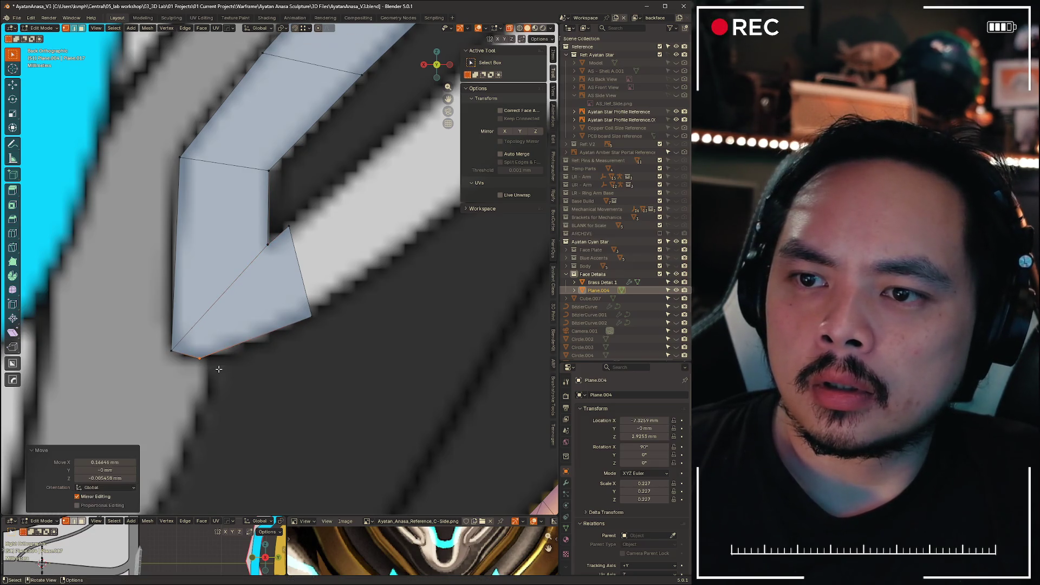
key(2)
click(262, 332)
right_click(263, 332)
right_click(260, 343)
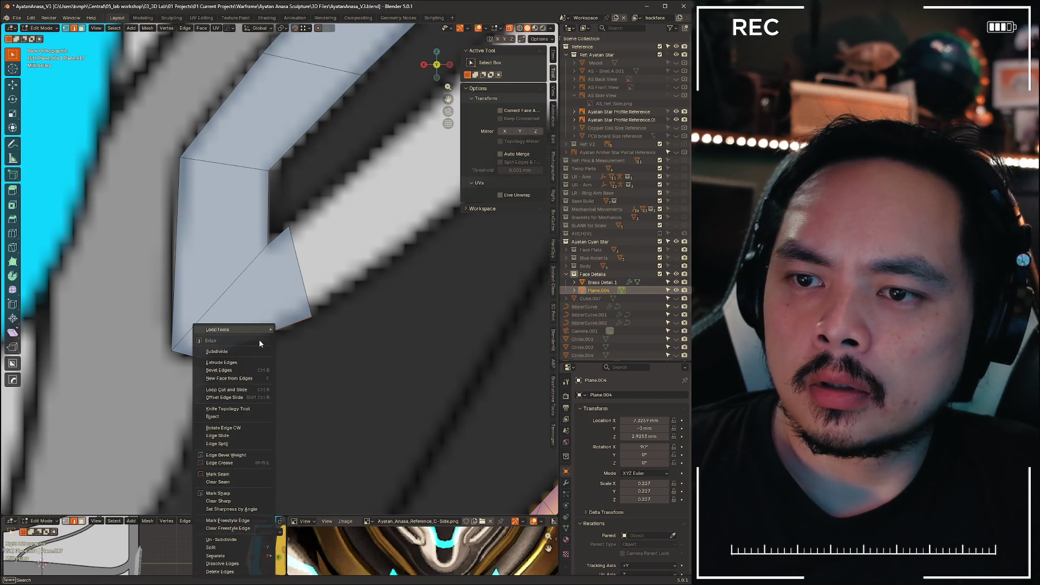
click(233, 351)
- Place the new middle vertex of the tip's bottom edge lower down
key(1)
click(255, 336)
key(g)
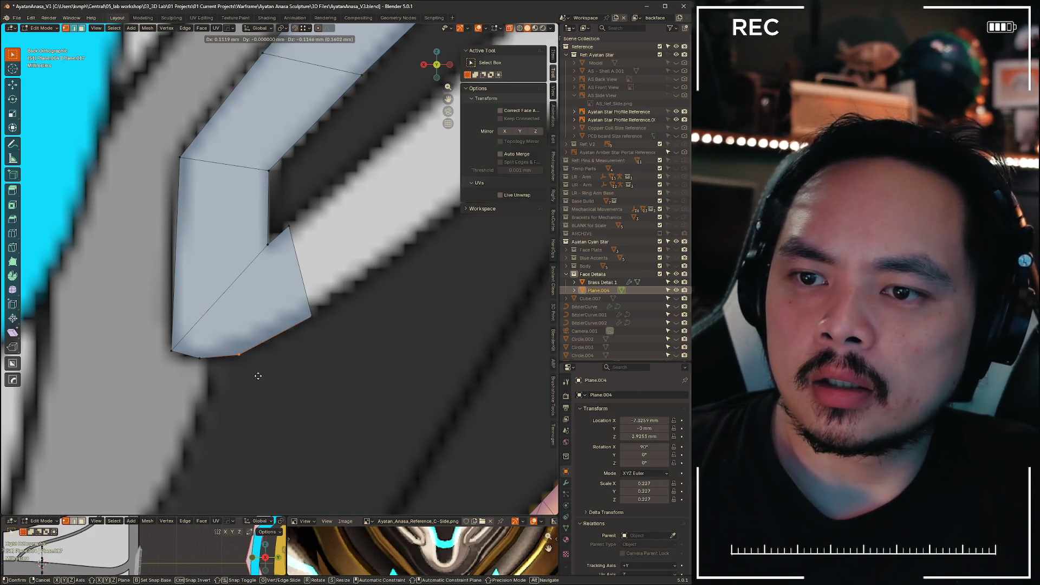
click(254, 373)
- Reposition the tip's lower-left and lower vertices to follow the reference band
drag(186, 359, 187, 359)
key(g)
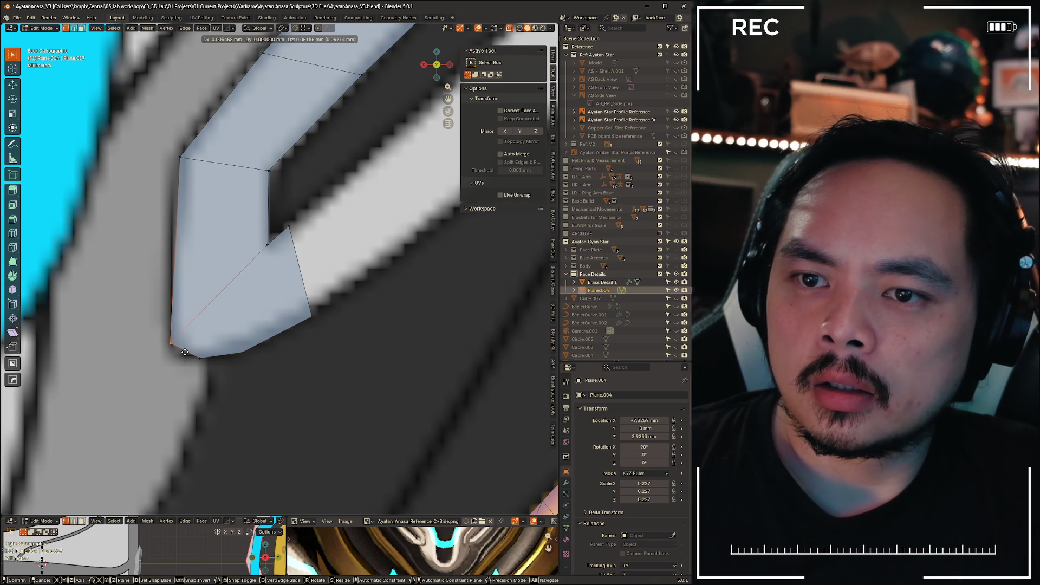
click(218, 366)
click(278, 353)
key(g)
click(277, 282)
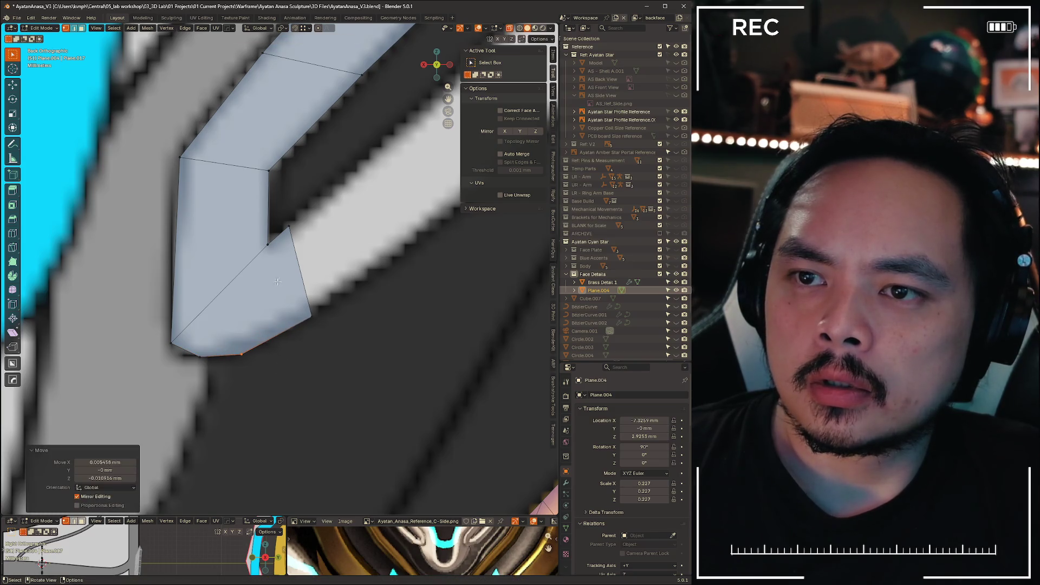
- Try deleting the triangular face at the tip, then undo the deletion
click(267, 244)
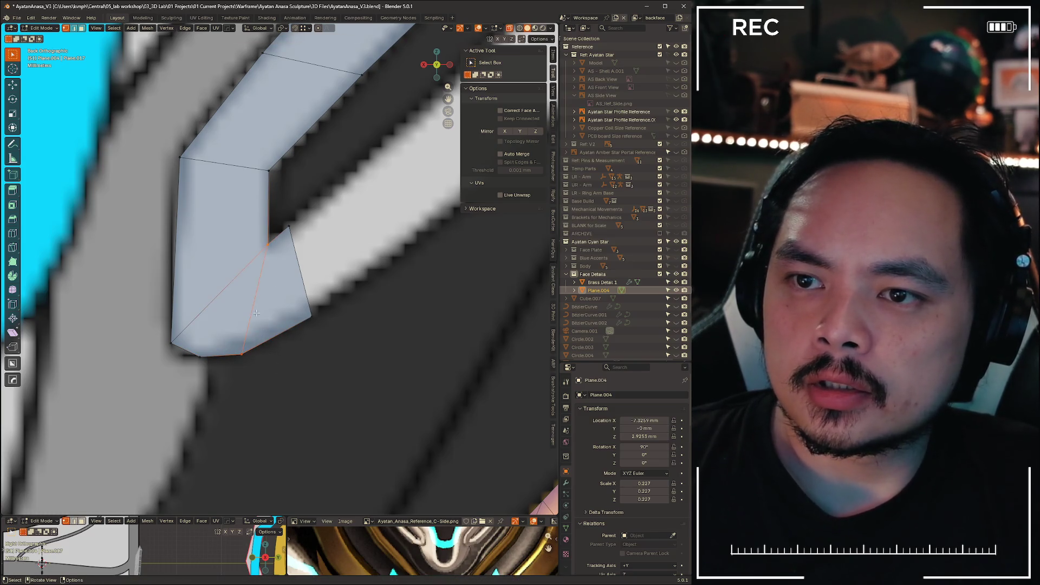
key(x)
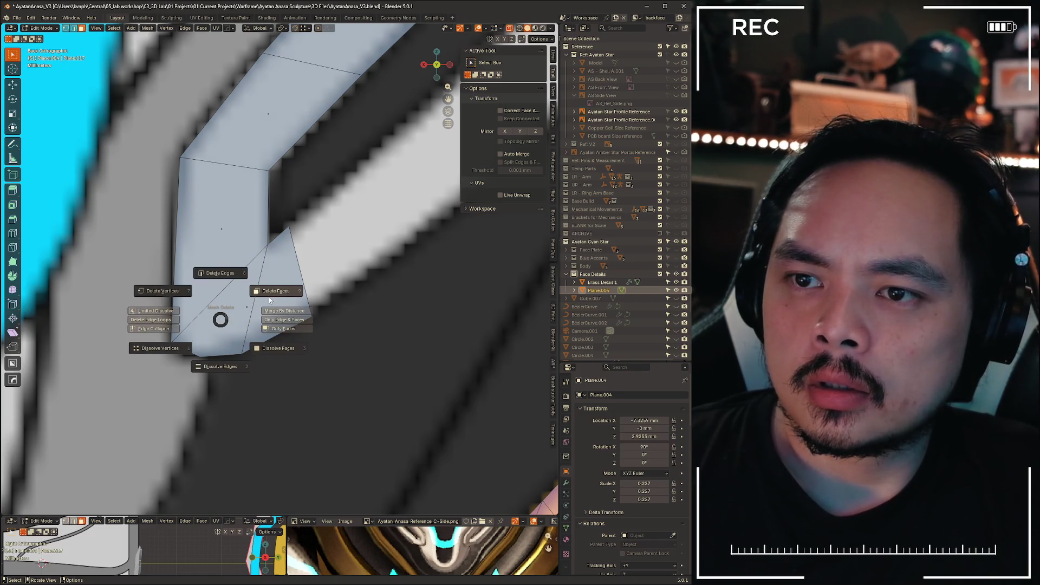
key(Escape)
key(x)
key(Escape)
click(244, 305)
key(x)
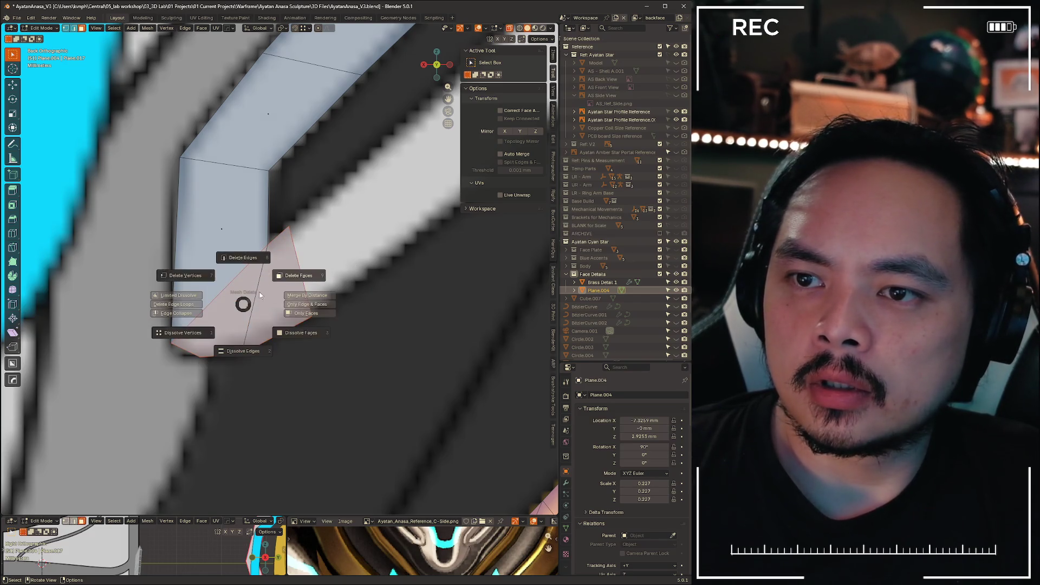
click(297, 281)
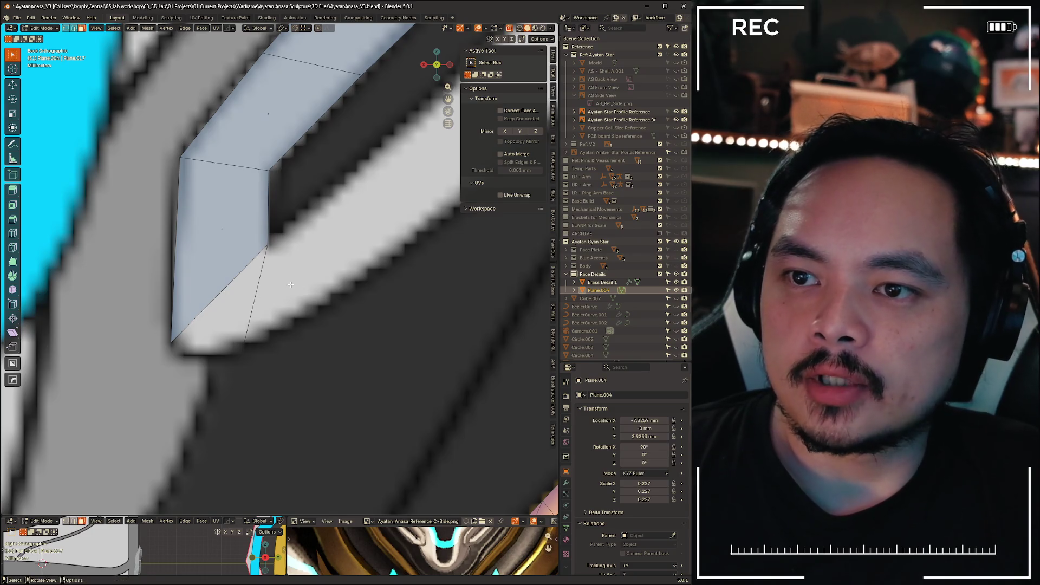
key(ctrl+z)
- Delete the corner faces keeping their edges, and refill the gaps with F
key(x)
click(374, 297)
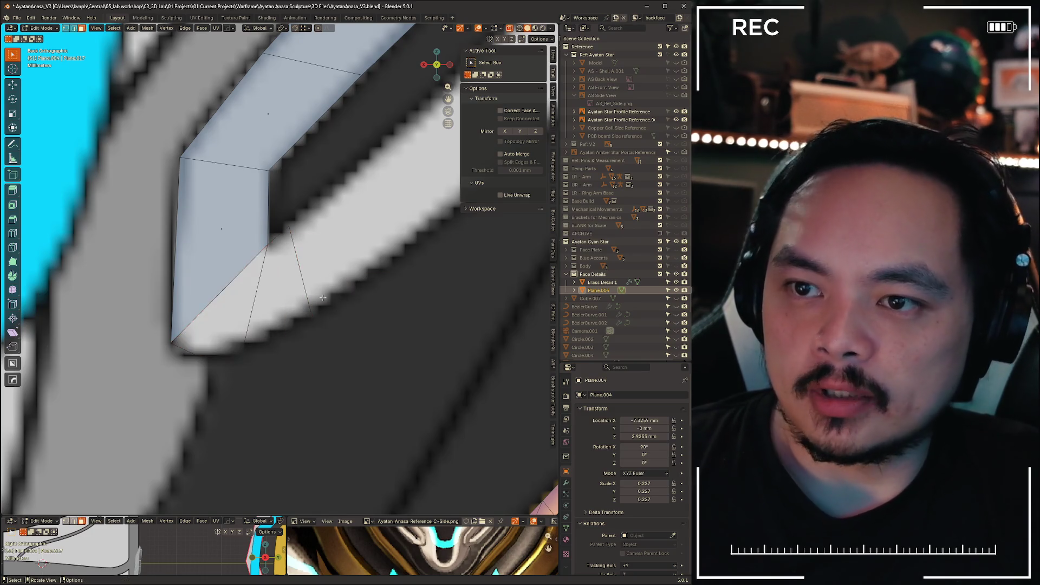
drag(175, 322, 390, 375)
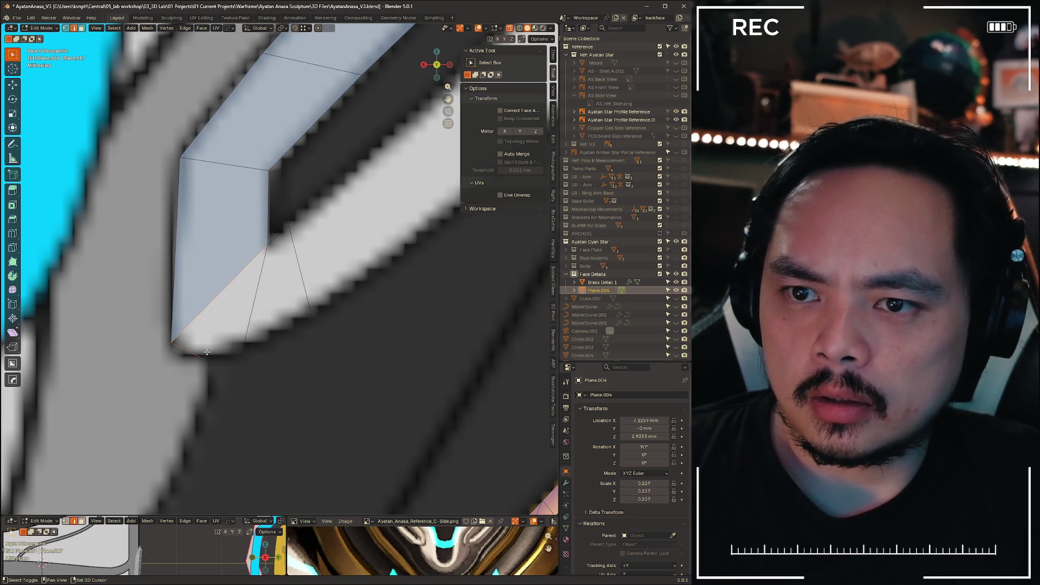
key(f)
key(f)
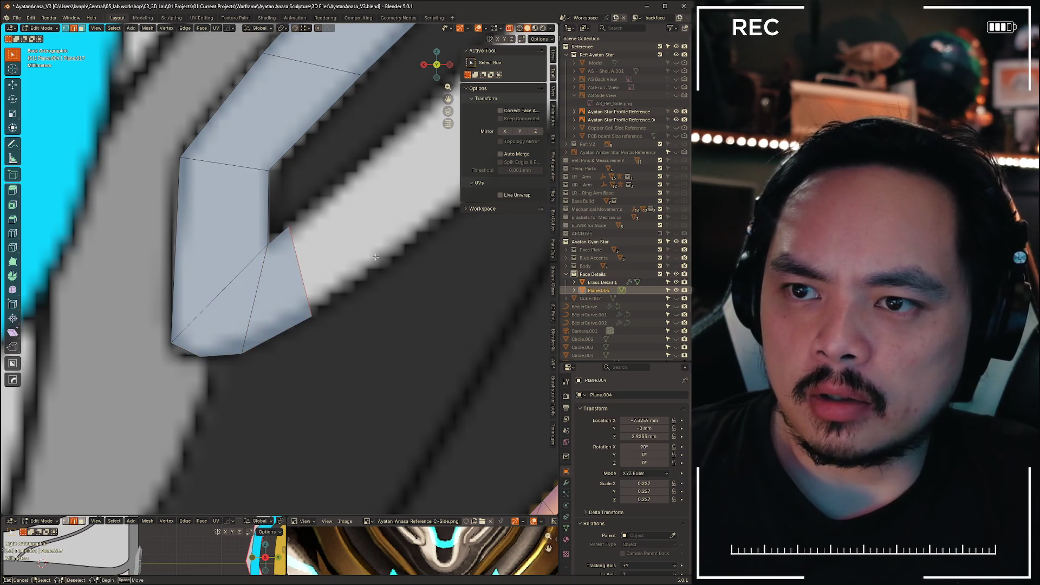
shift+middle_drag(251, 307, 230, 298)
key(1)
scroll(163, 308, down, 6)
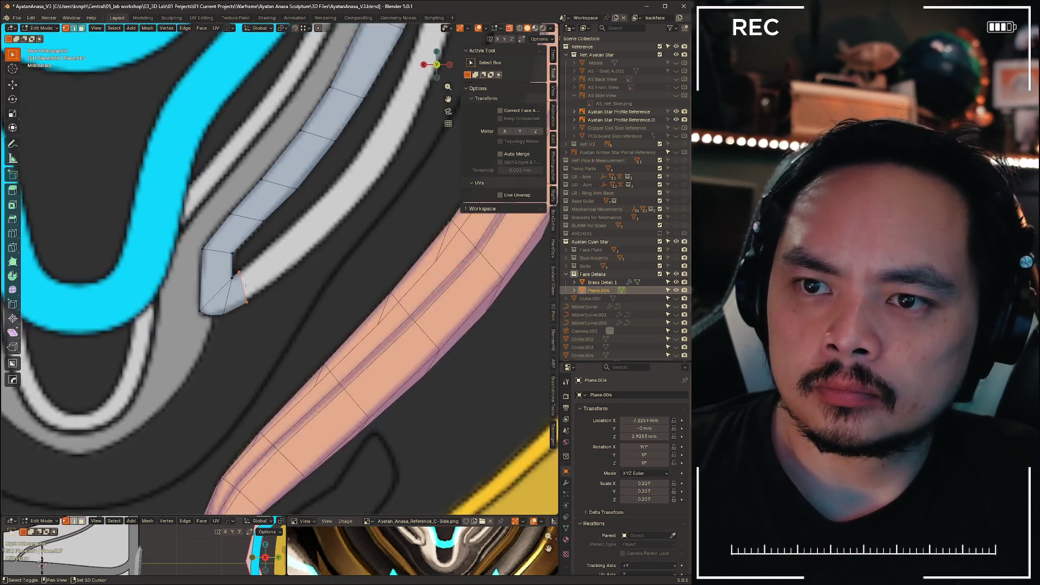
- Move the strip's open end further along the band and widen it slightly to match
shift+middle_drag(201, 368, 155, 392)
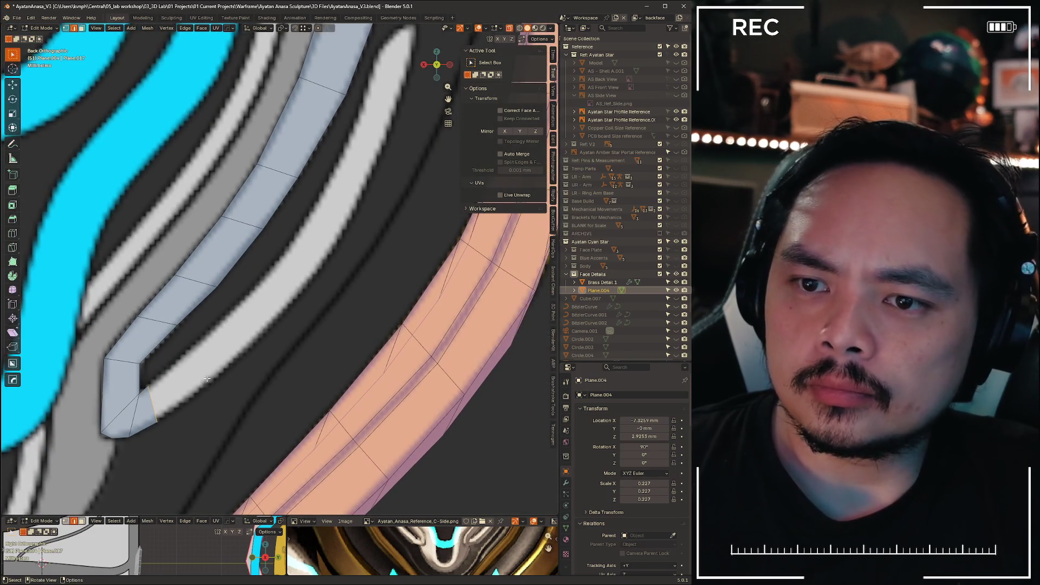
key(g)
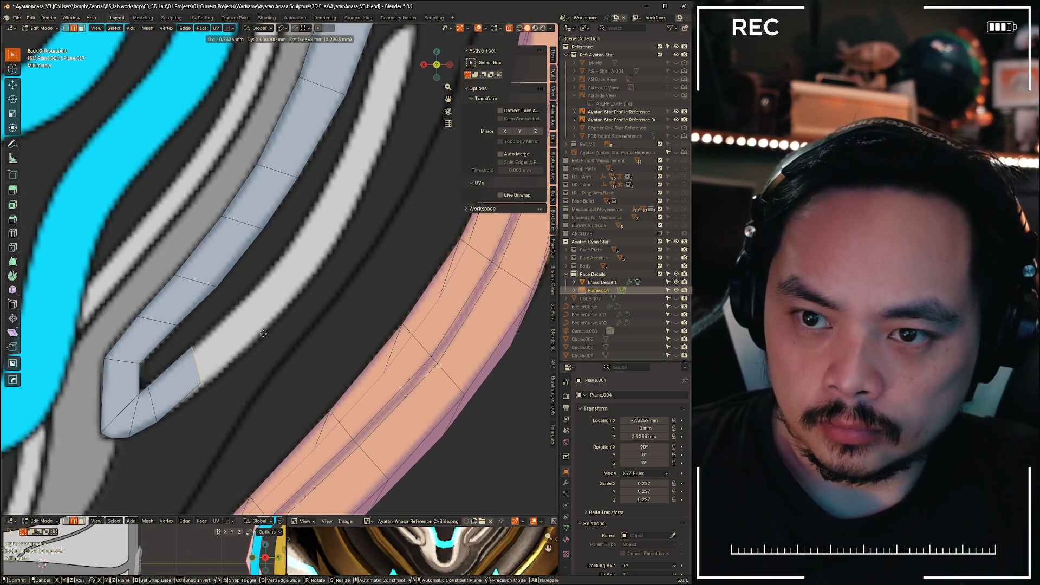
key(s)
click(270, 330)
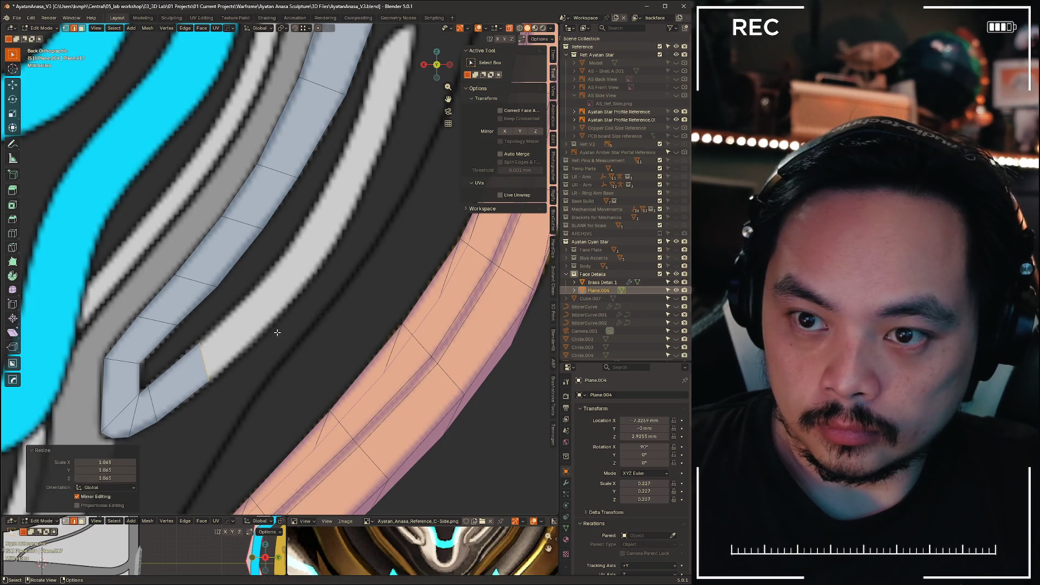
key(t)
- Rotate, reposition and resize the end face so it follows the band's curve and width
key(r)
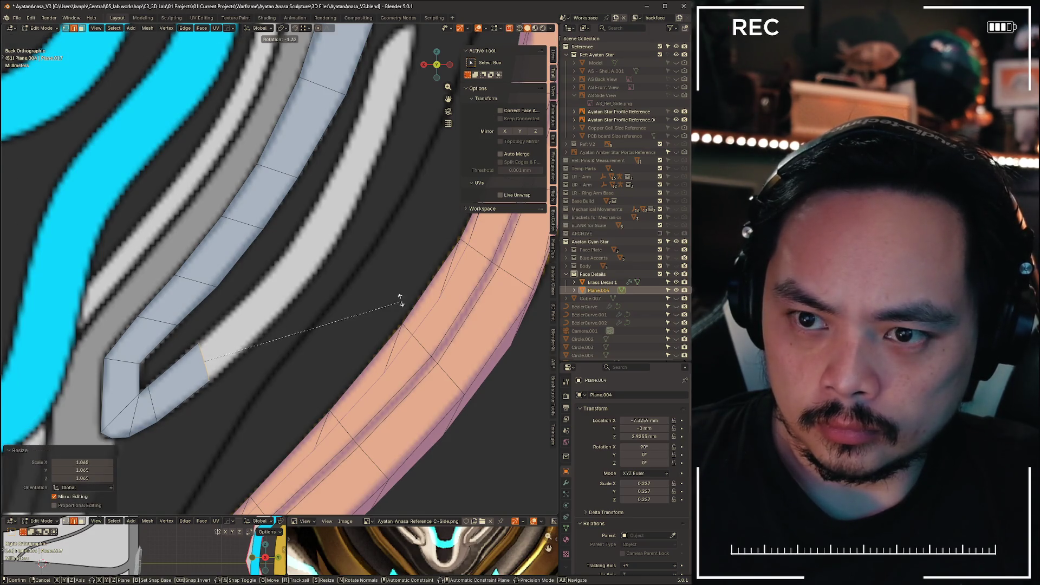
click(363, 267)
key(g)
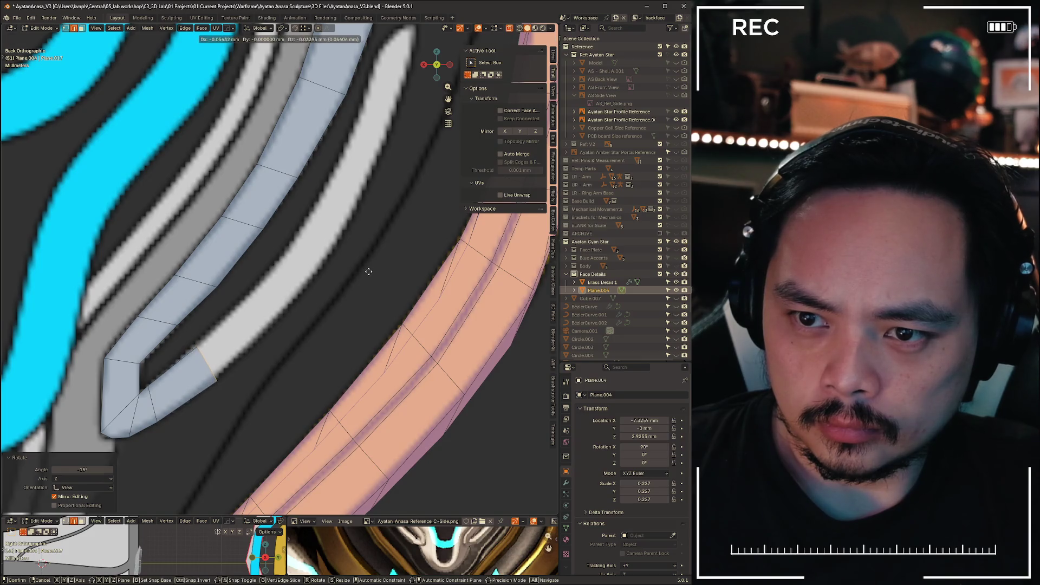
click(365, 271)
key(s)
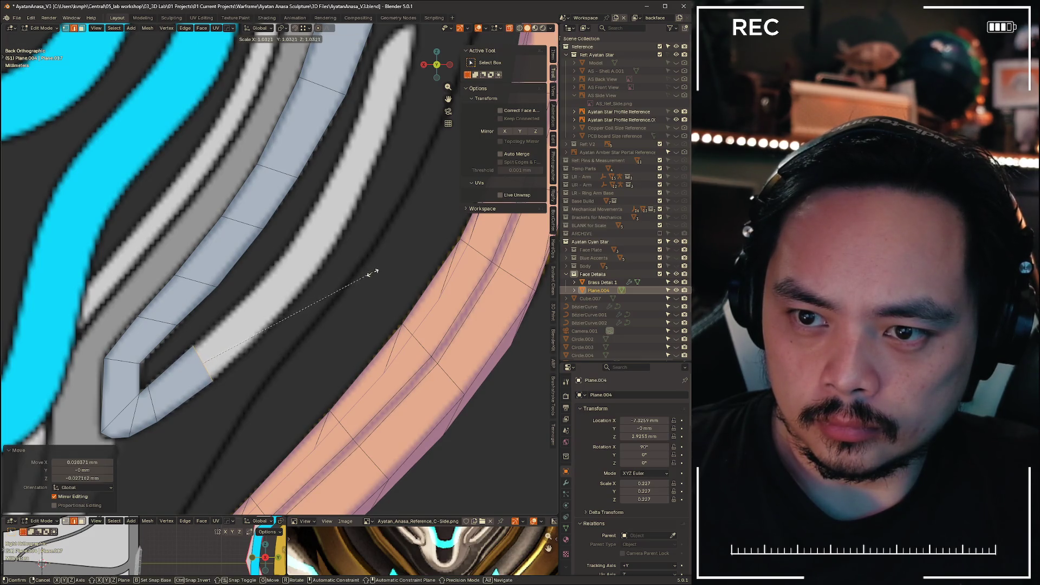
click(370, 279)
key(g)
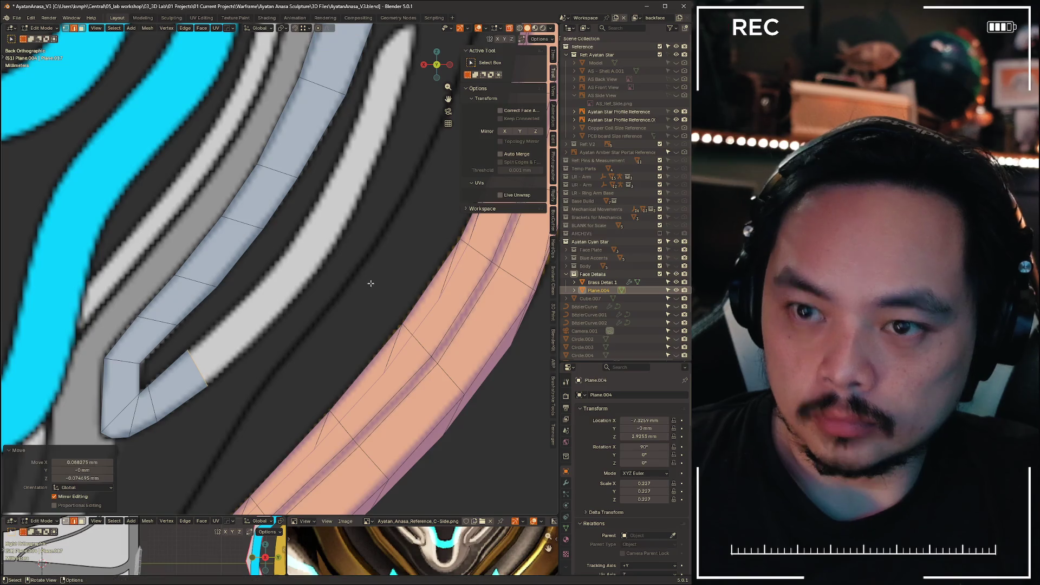
click(372, 280)
- Add two new sections along the band, rotating each to the curve and narrowing the end
key(g)
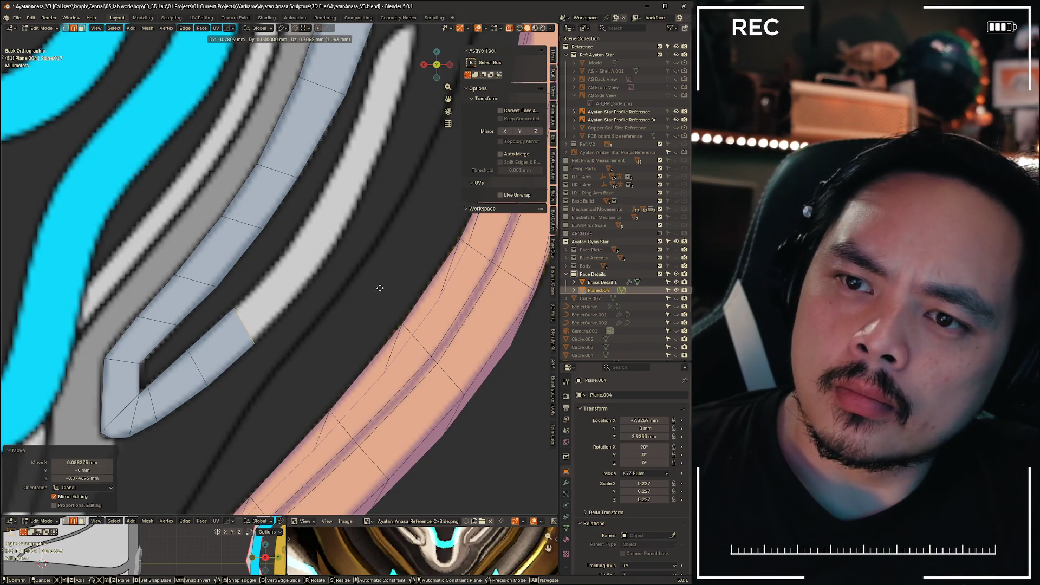
click(380, 288)
key(r)
click(400, 255)
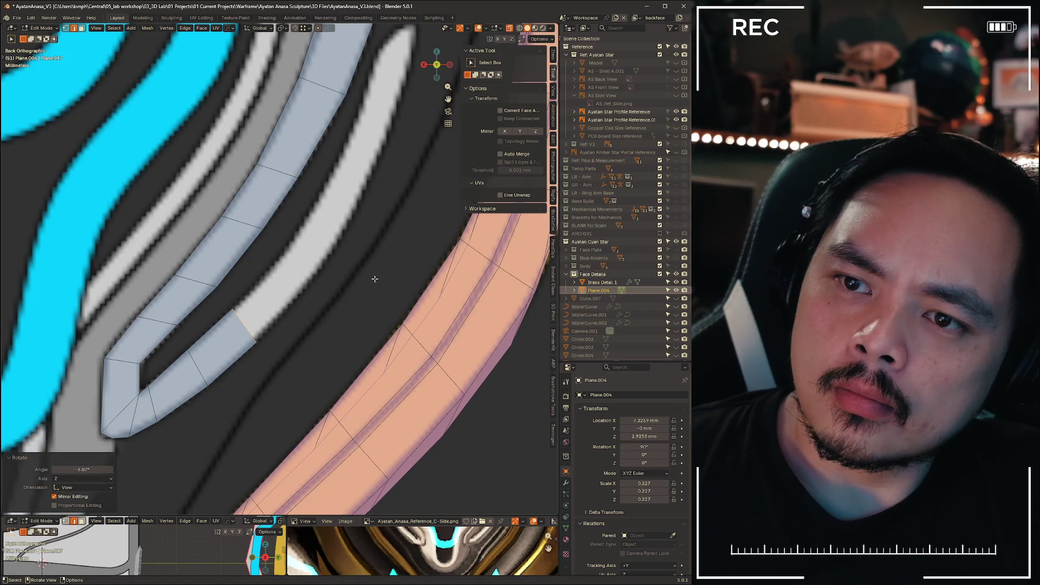
key(g)
click(376, 268)
key(r)
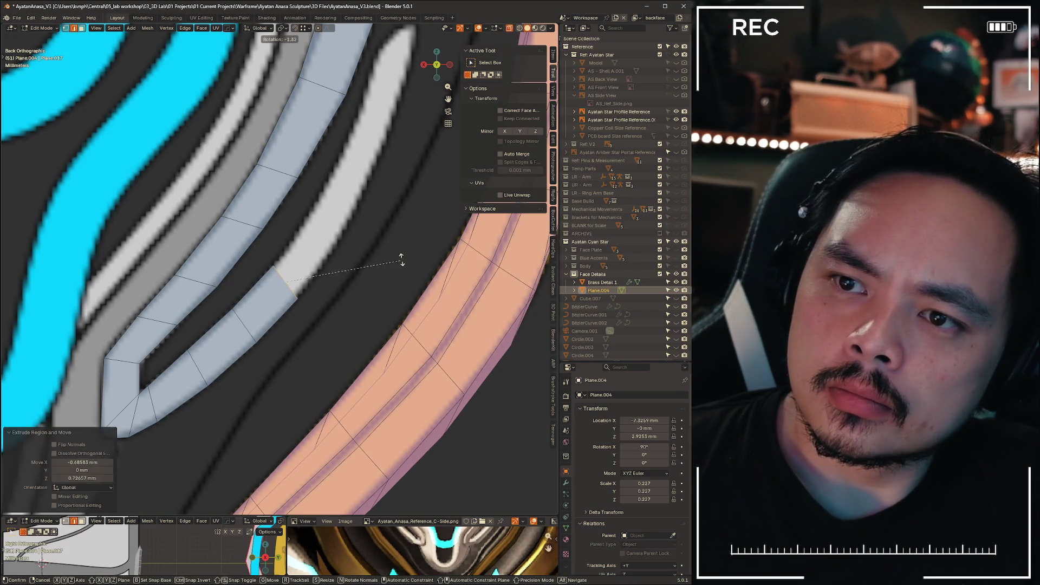
click(409, 239)
key(s)
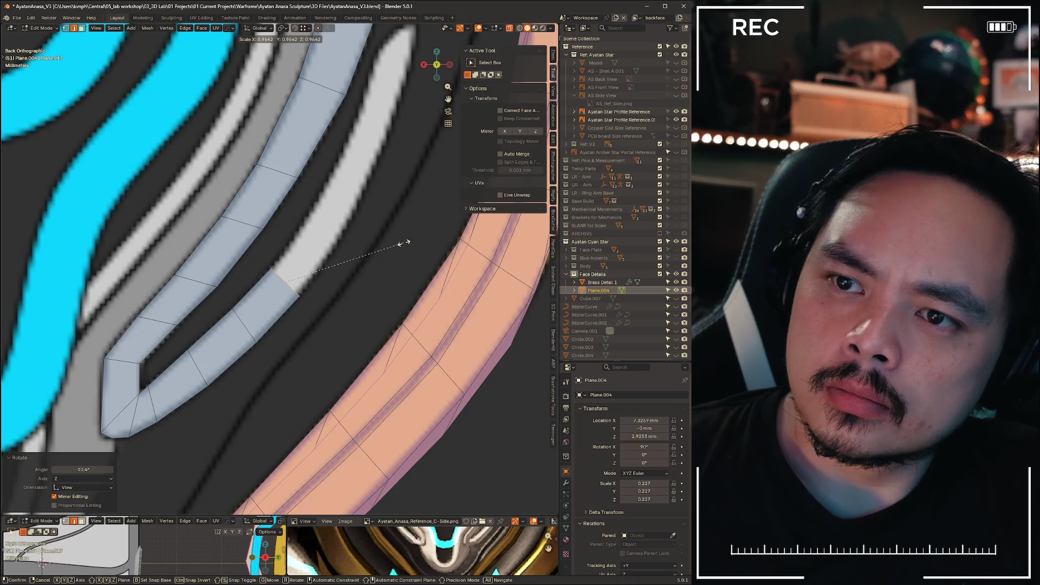
click(407, 243)
- Add another section along the curve, rotating it and fine-tuning the end's width
key(g)
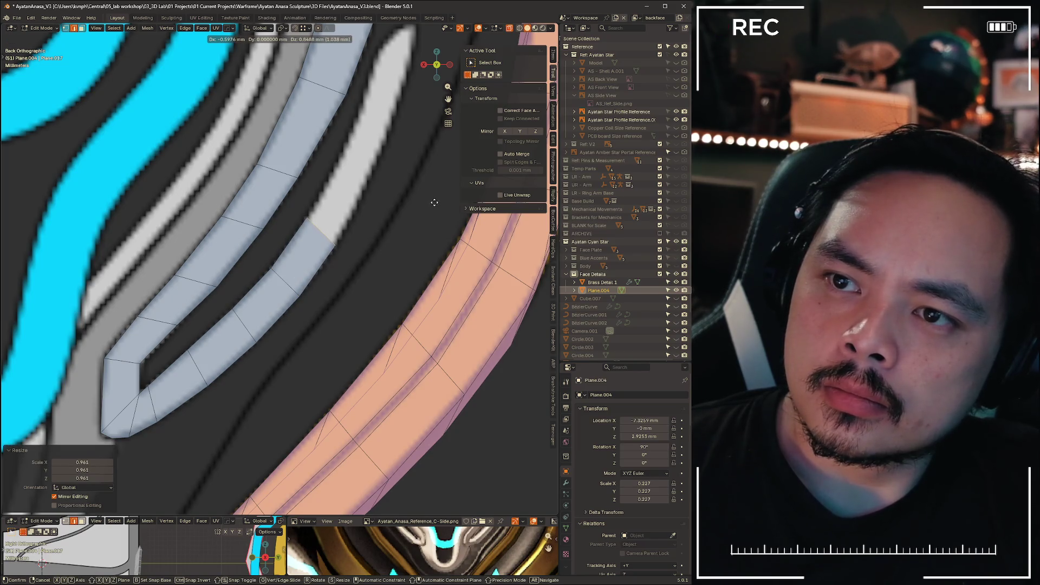
click(418, 258)
key(r)
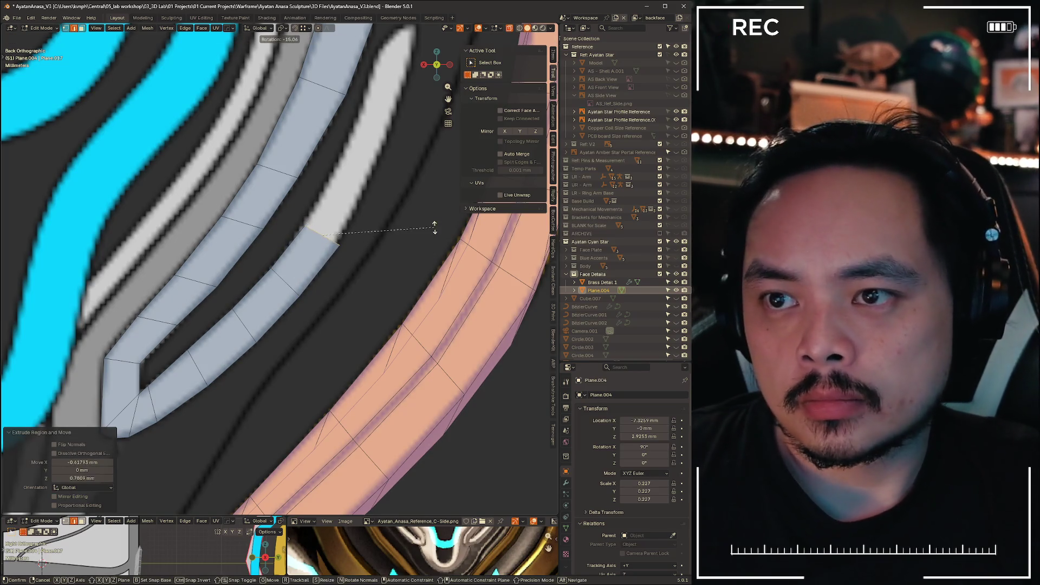
click(433, 243)
key(s)
click(433, 242)
key(g)
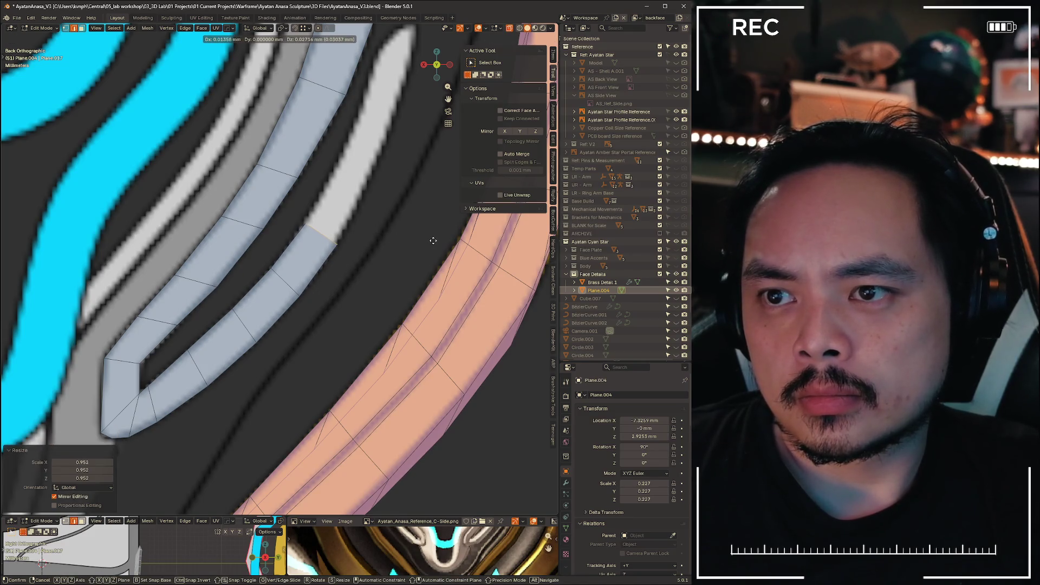
right_click(433, 240)
key(s)
click(436, 237)
- Extrude a further section up the band toward its tip, rotated and slightly narrowed
shift+middle_drag(378, 253, 281, 353)
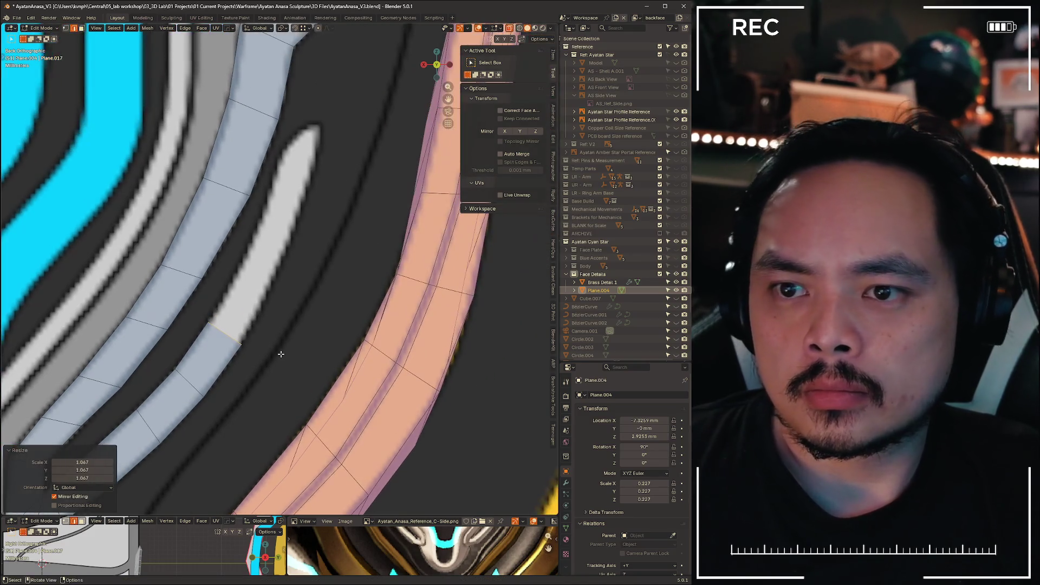
key(e)
click(292, 275)
key(r)
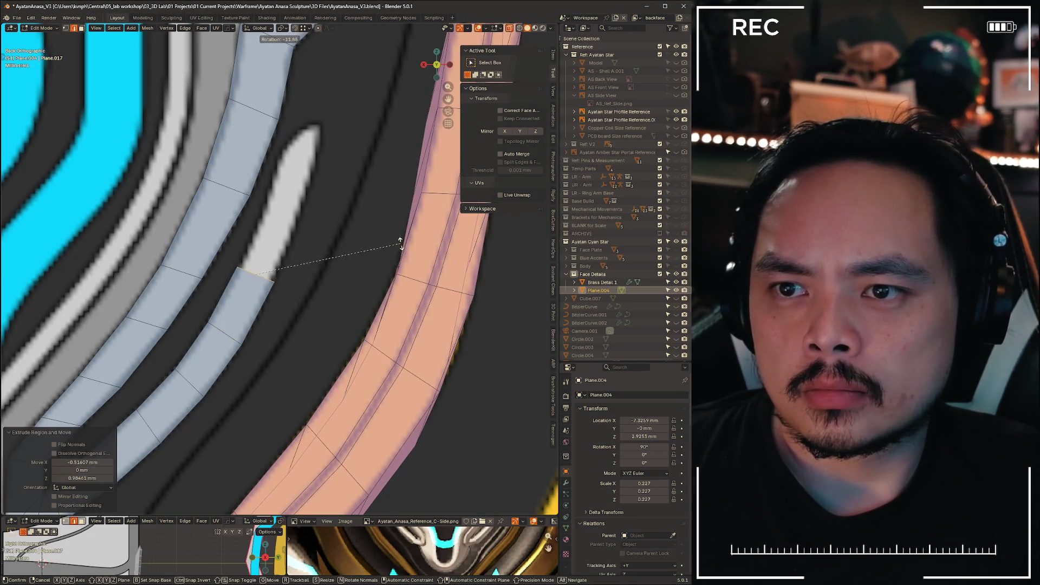
click(400, 243)
key(s)
click(399, 245)
- Rotate the tip face to match the band's angle near its pointed end
shift+middle_drag(399, 244, 357, 293)
key(g)
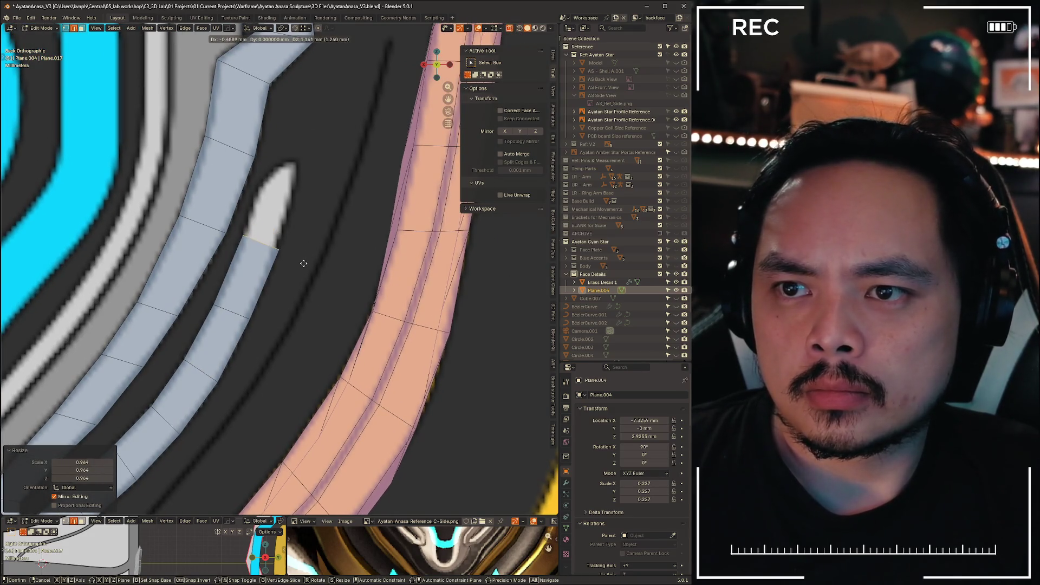
right_click(368, 256)
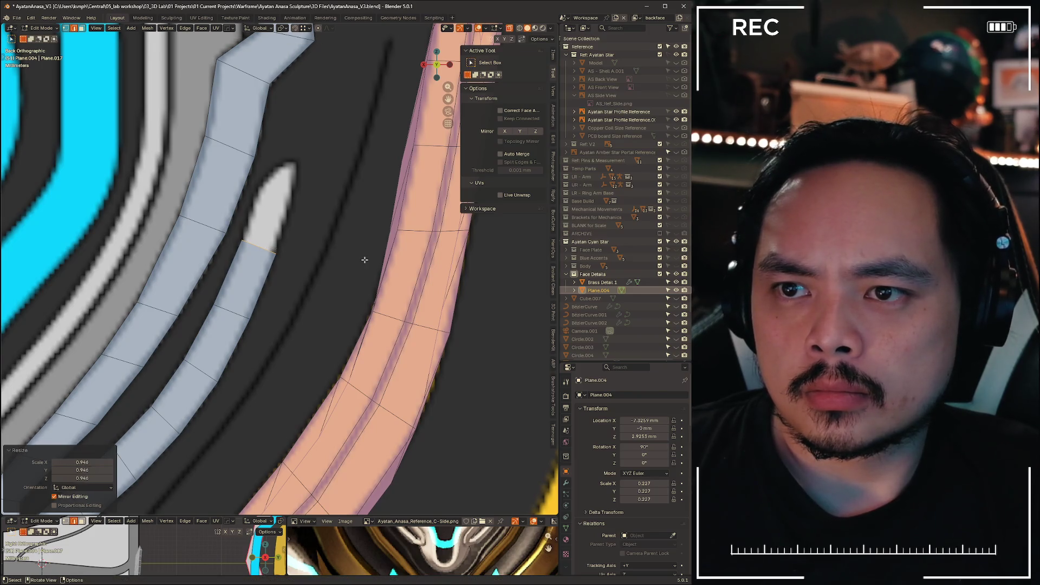
key(r)
click(368, 250)
- Extrude the final section toward the point, narrow it and adjust the last edge loop
key(e)
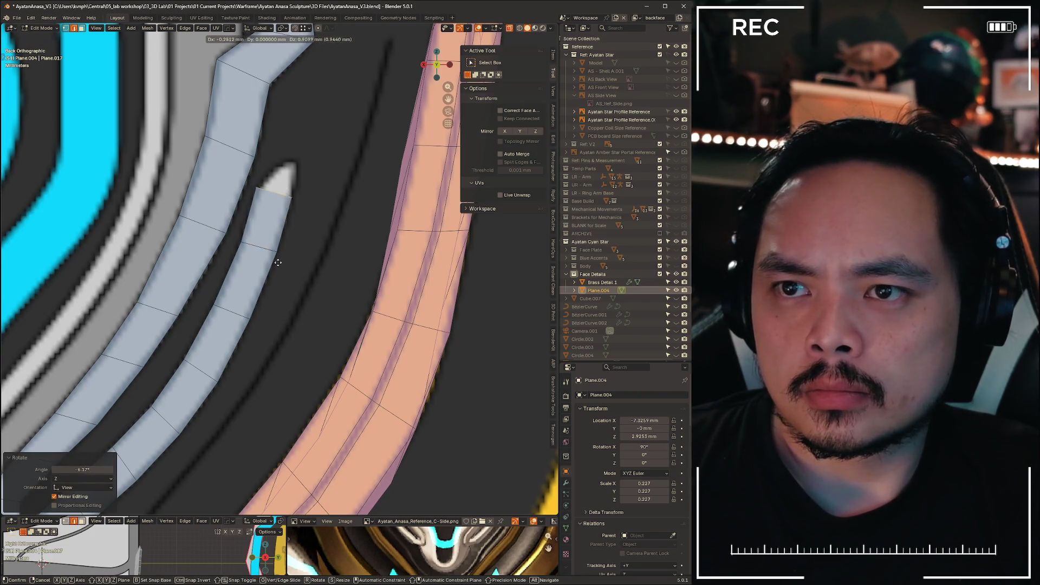
click(277, 264)
key(s)
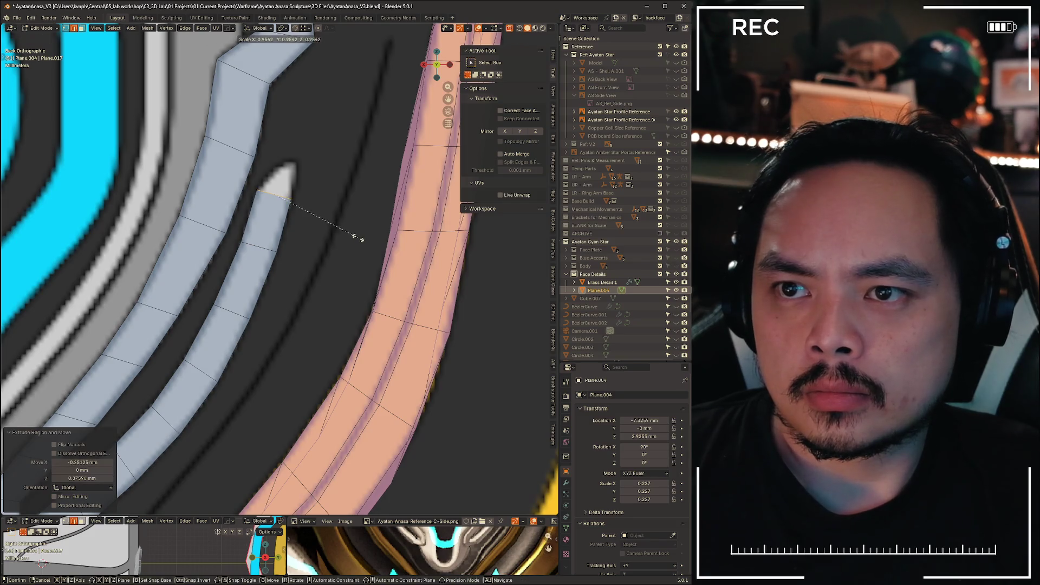
click(359, 234)
key(g)
key(g)
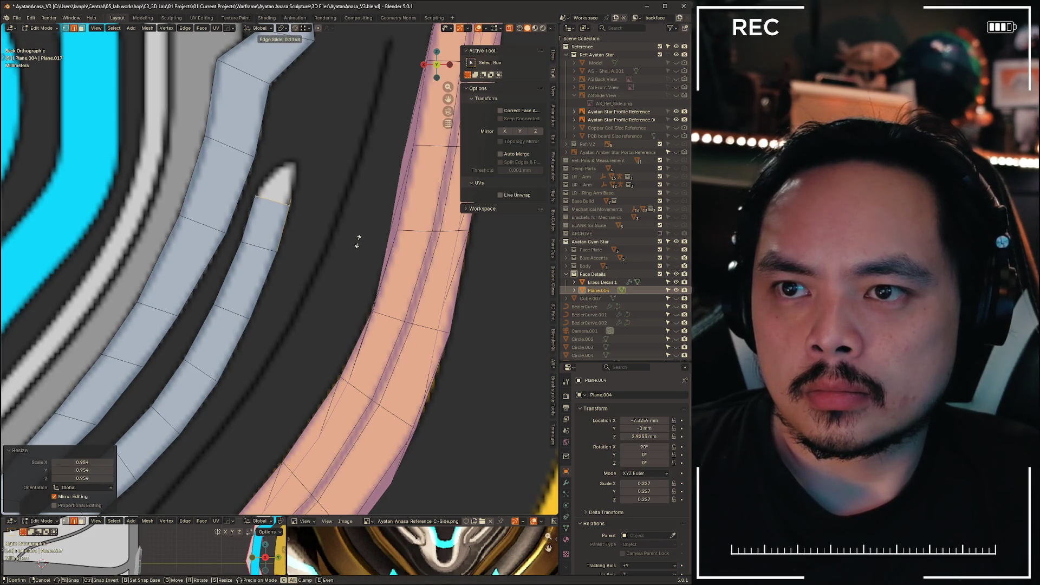
click(356, 243)
scroll(336, 238, up, 3)
- Move and narrow the strip's tip so it sits on the reference band
key(g)
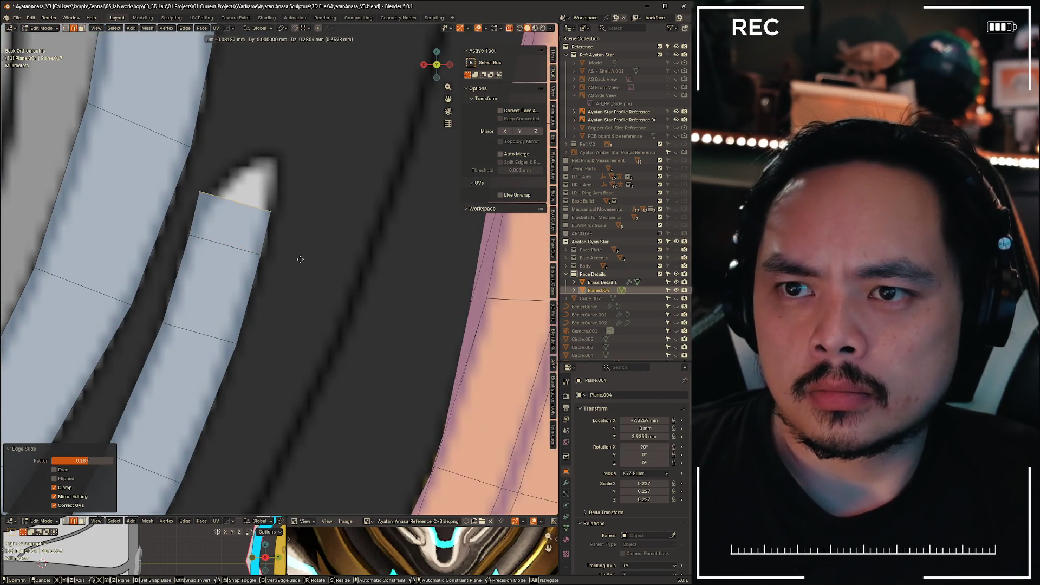
click(305, 253)
key(s)
click(352, 257)
key(g)
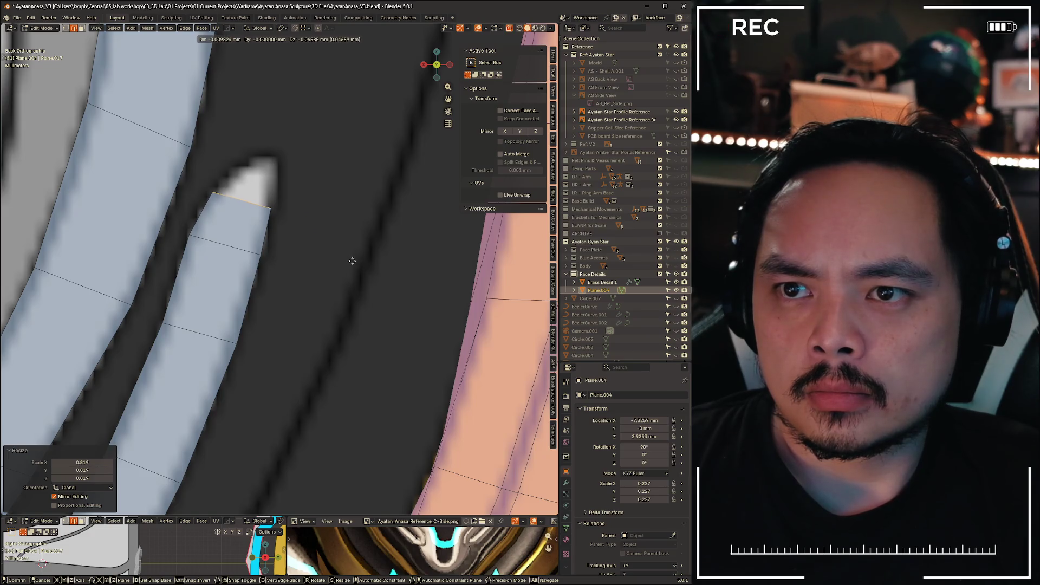
click(352, 259)
key(g)
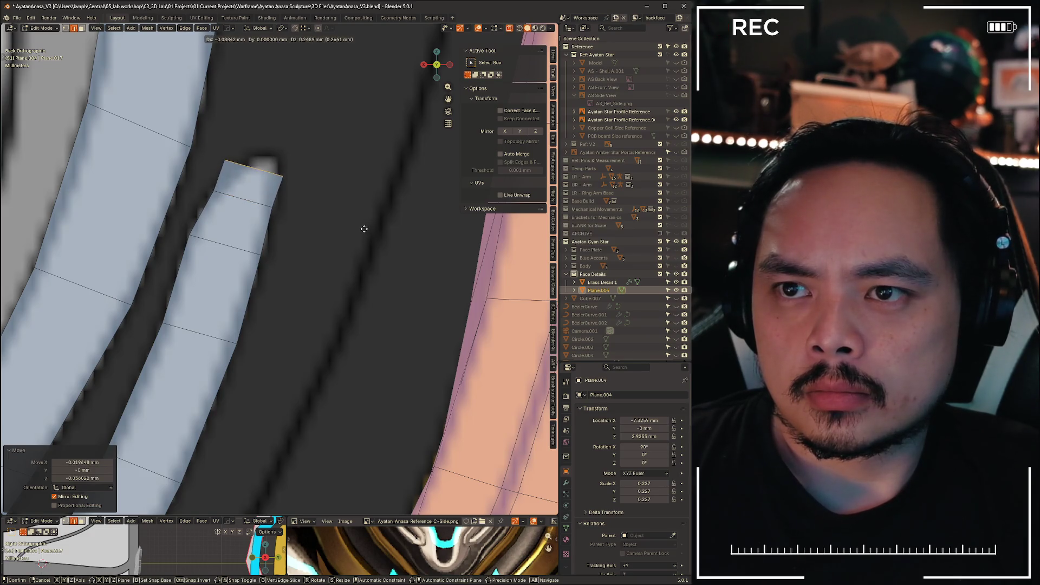
key(Escape)
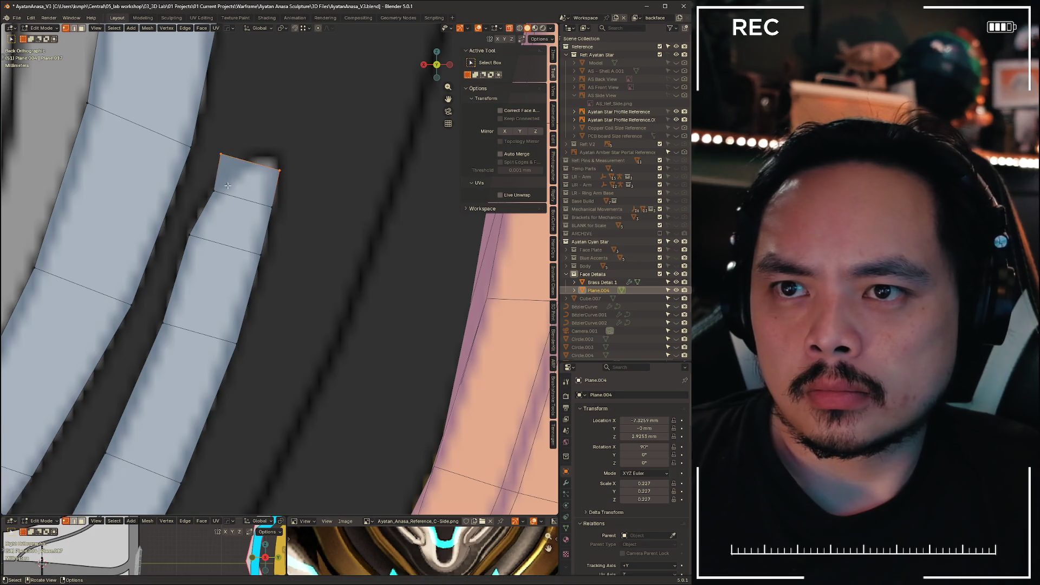
- Slide the tip's outer corner toward the point and shift the tip edge along X
click(221, 154)
key(shift+v)
click(256, 162)
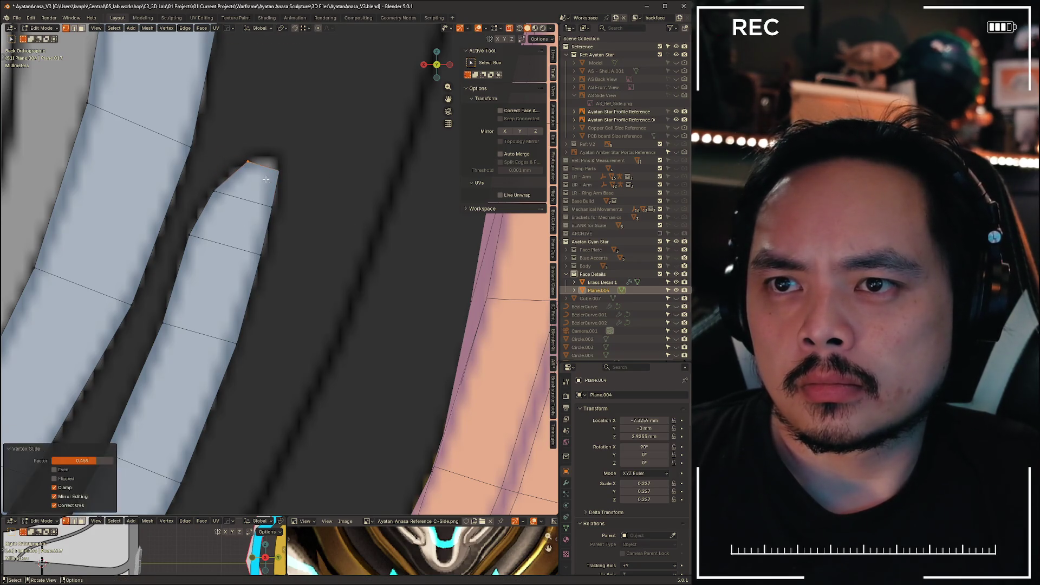
key(2)
key(g)
key(g)
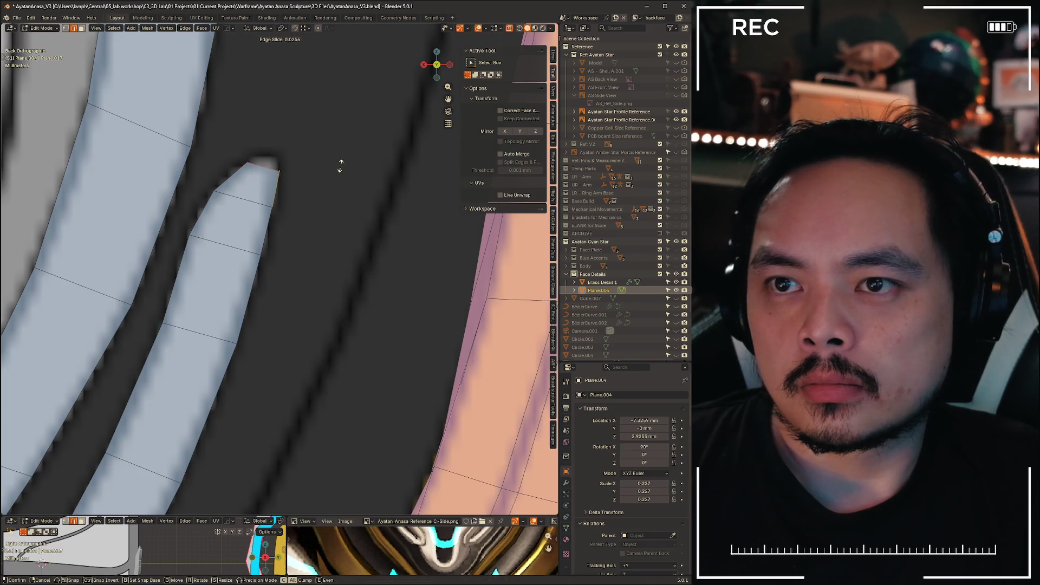
click(339, 165)
key(g)
key(x)
click(337, 168)
scroll(311, 205, down, 4)
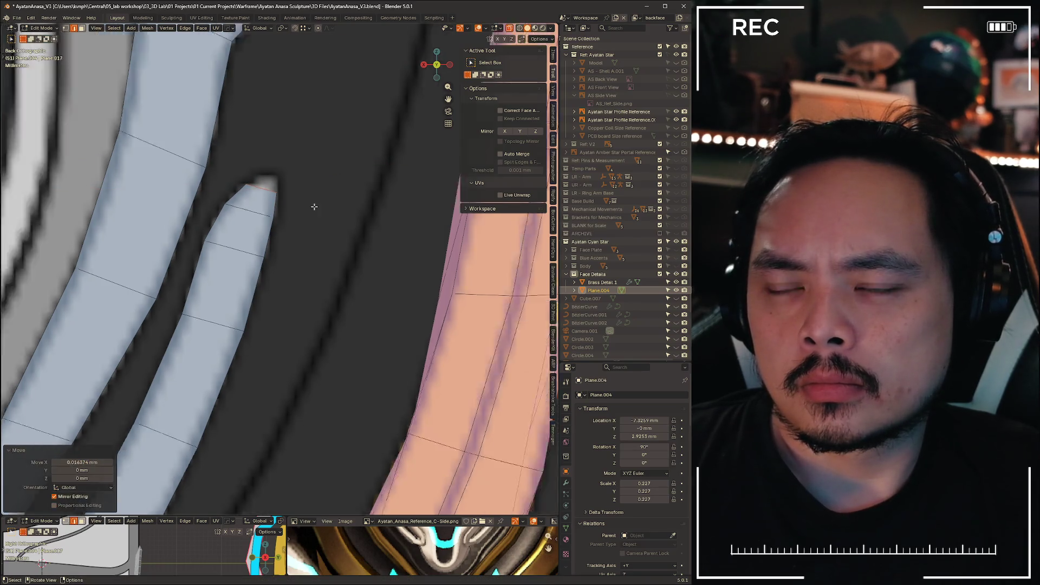
scroll(283, 391, up, 3)
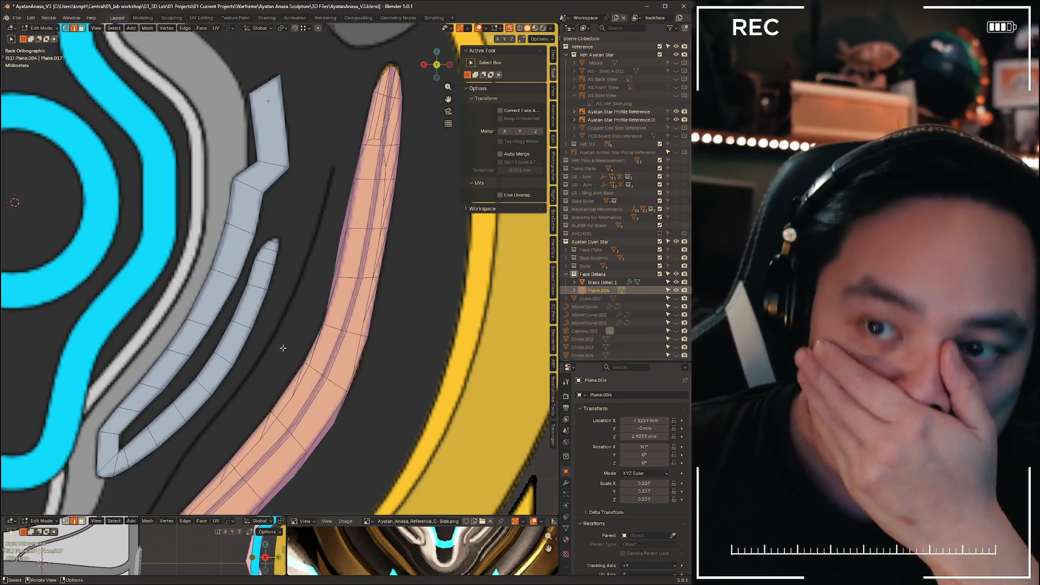
- Add an edge loop near the strip's end, adjust its width and nudge it along X
scroll(282, 250, up, 2)
scroll(282, 250, up, 3)
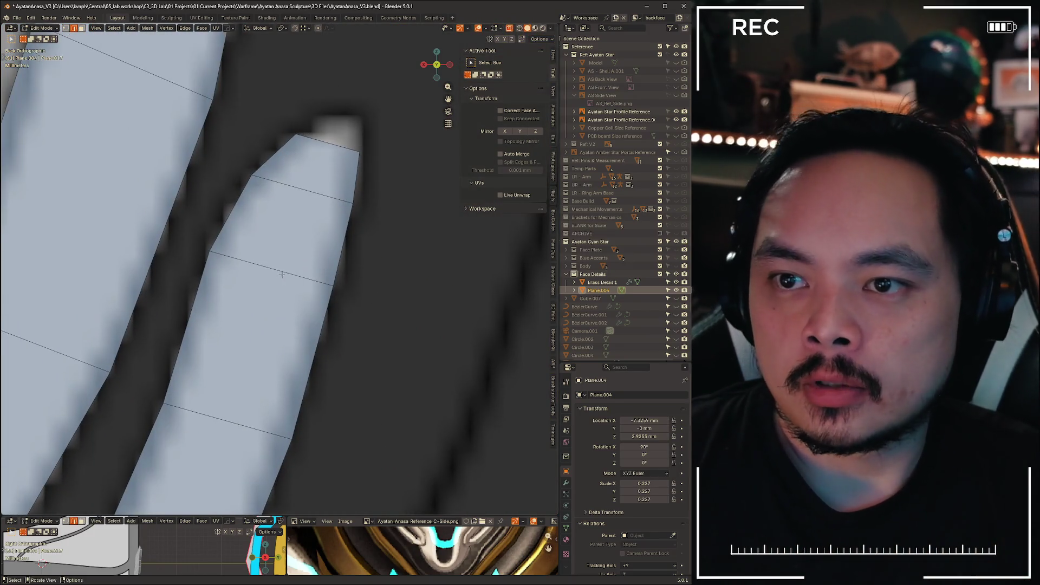
key(g)
key(g)
click(312, 202)
alt+click(312, 193)
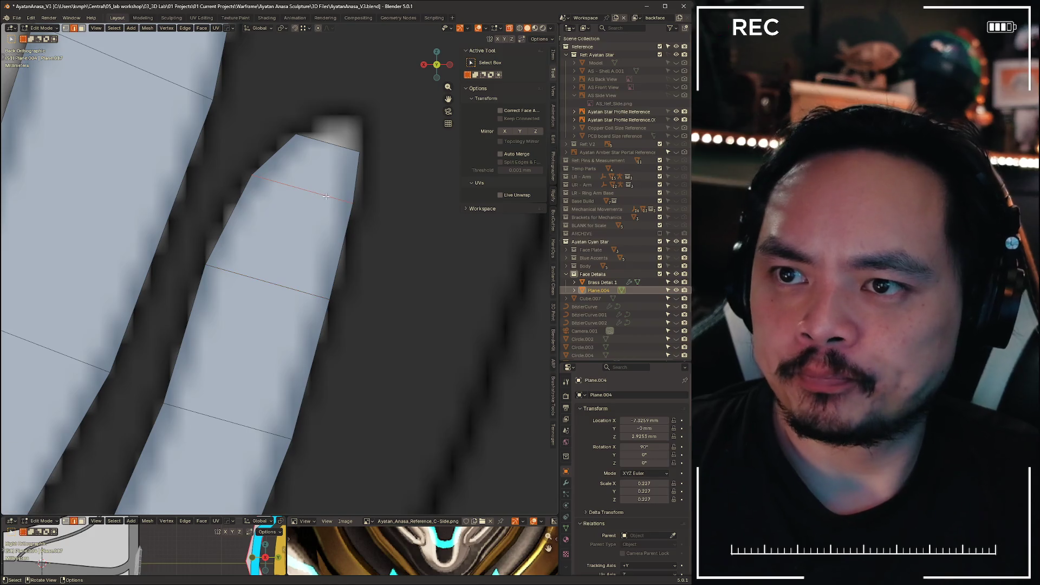
key(g)
key(g)
click(322, 211)
key(s)
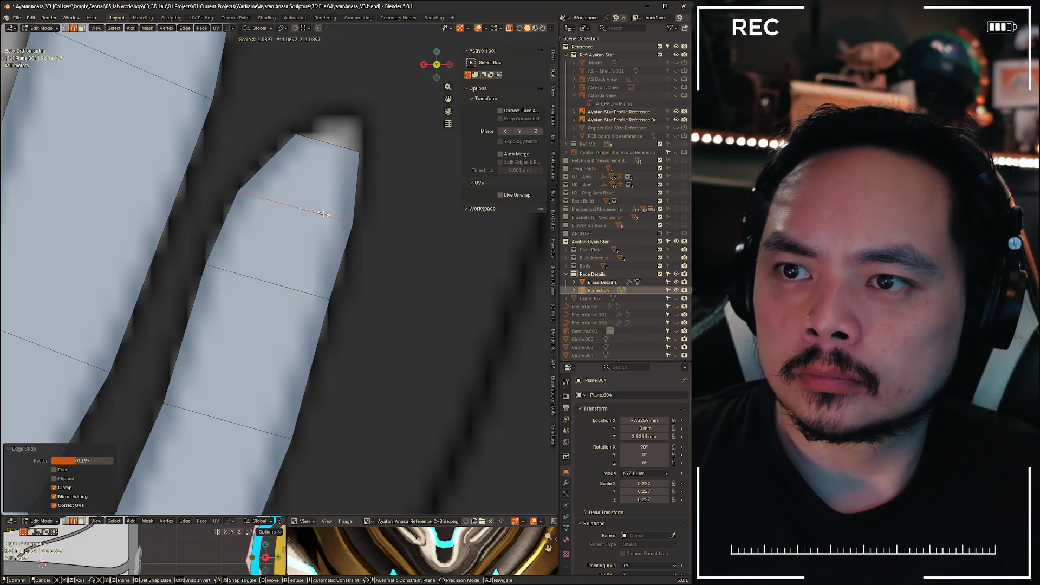
click(322, 214)
key(g)
key(x)
click(379, 232)
- Select the strip's top edge and slide it along the strip
drag(272, 143, 351, 177)
key(g)
key(x)
right_click(395, 209)
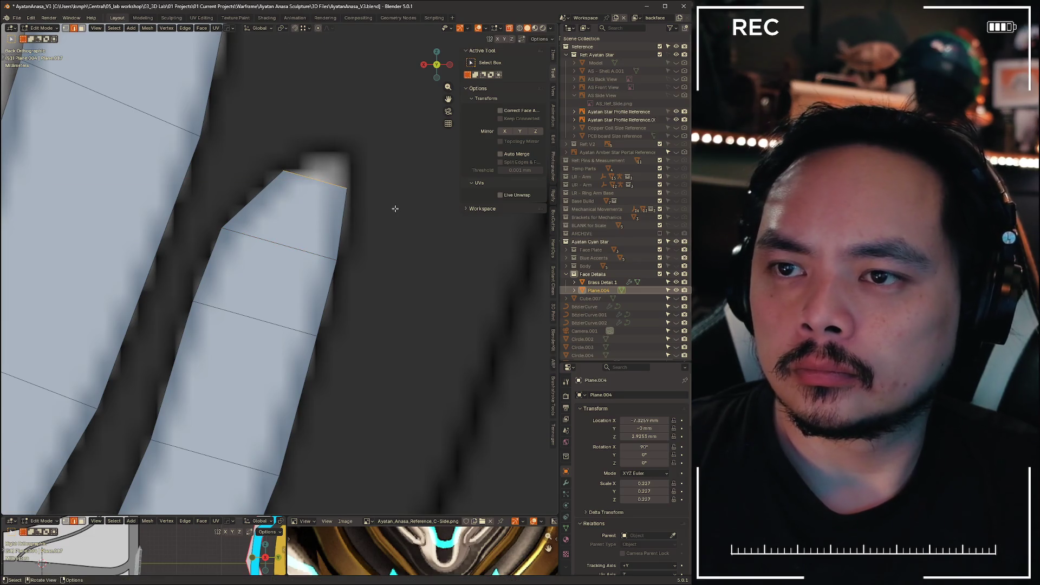
key(g)
key(g)
click(389, 217)
- Extrude the top edge upward, shrink it below half width and tilt it about 15 degrees
key(e)
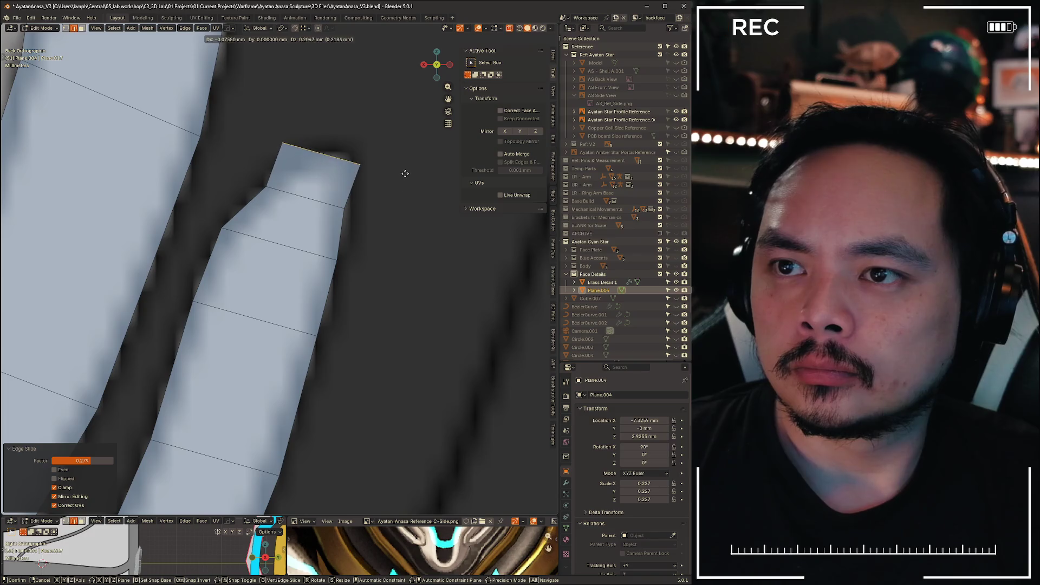
click(403, 166)
key(s)
click(359, 160)
key(r)
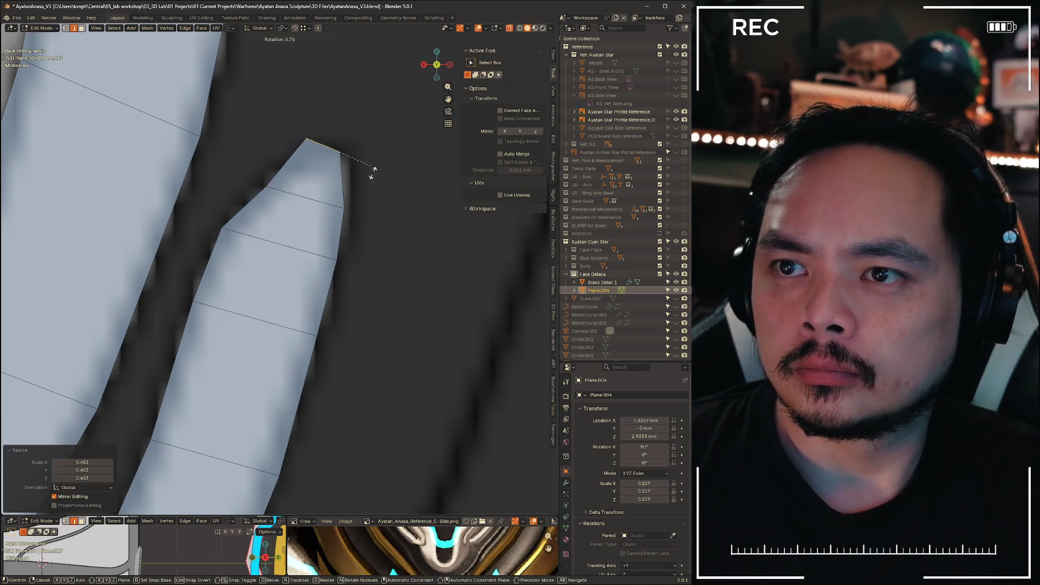
click(397, 187)
key(g)
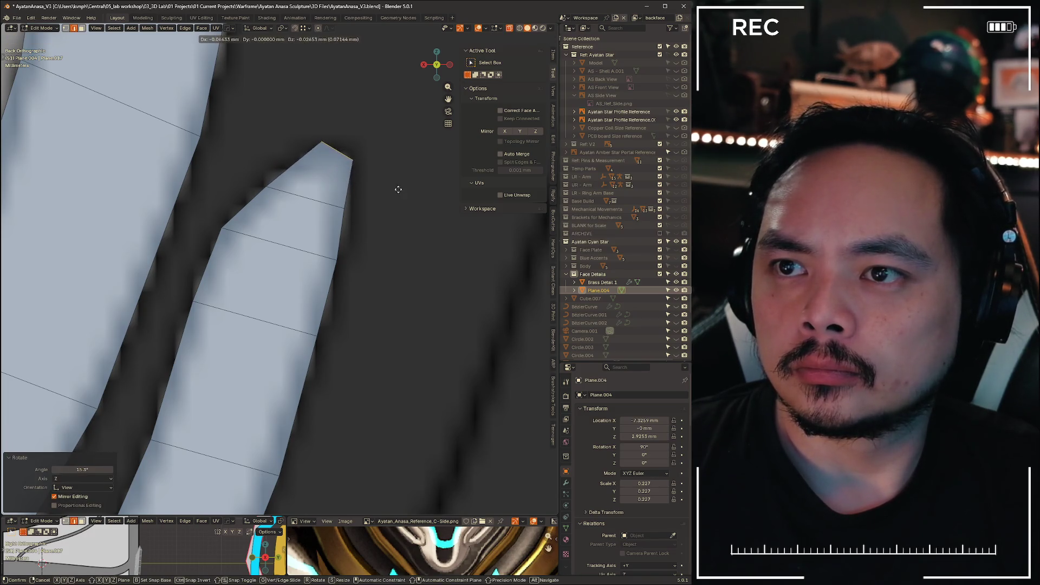
click(397, 189)
- Refine the new end edge's size and position on the band
key(s)
click(404, 171)
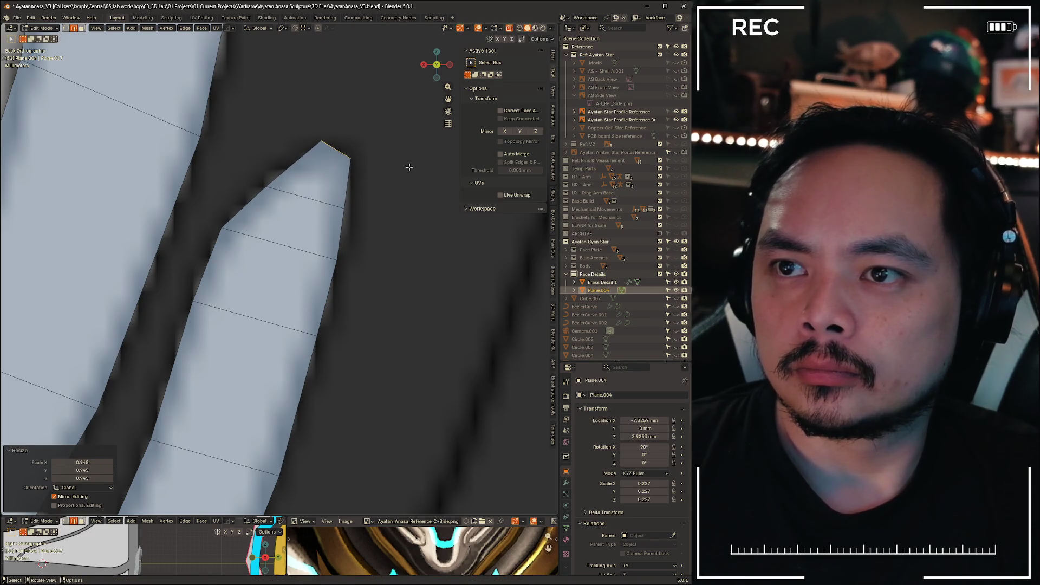
key(g)
click(407, 167)
scroll(310, 364, down, 5)
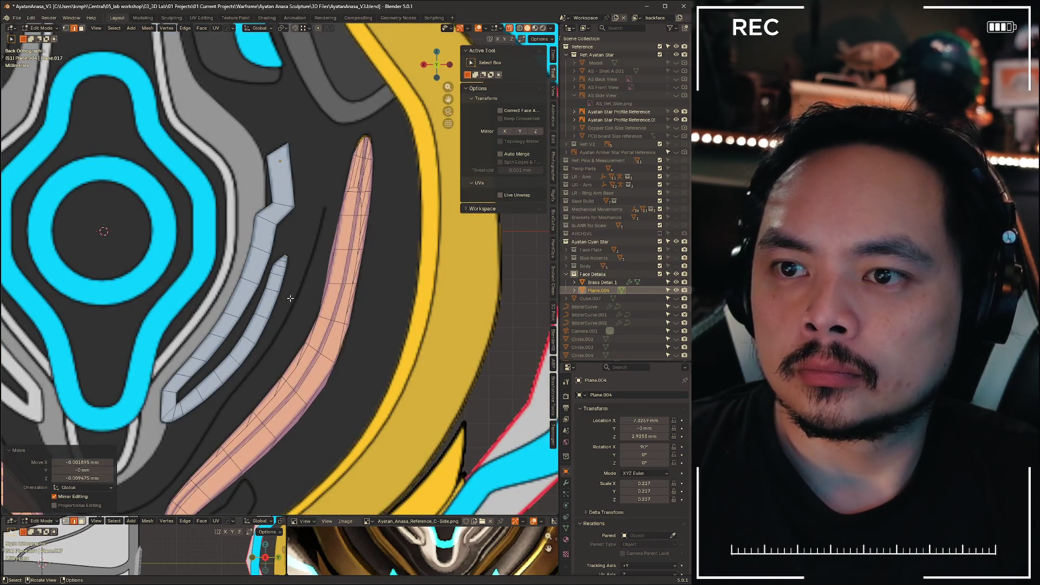
scroll(275, 288, up, 3)
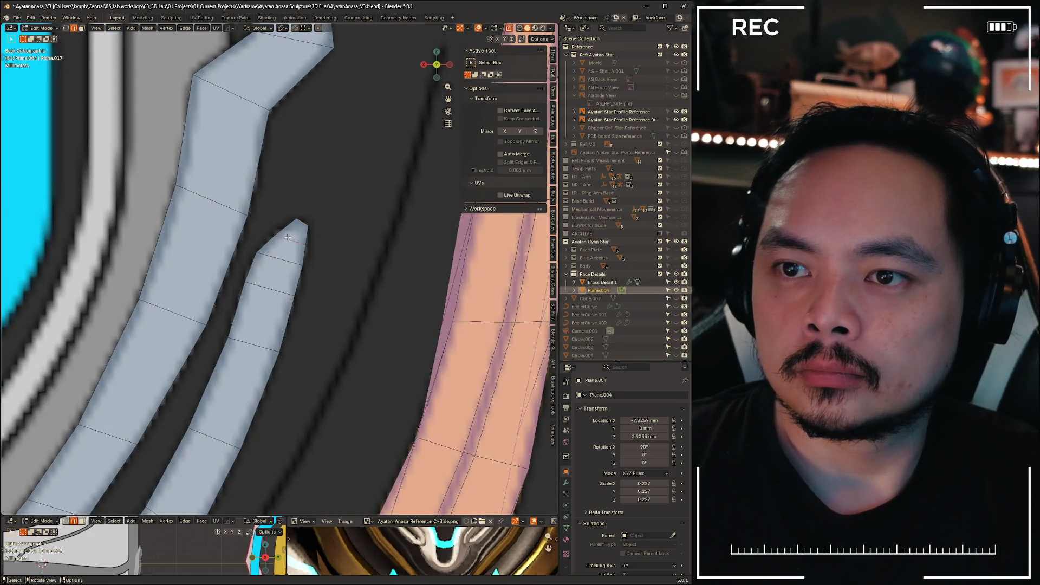
scroll(287, 239, up, 4)
- Slide a side vertex along its edge and move the right tip vertex to sharpen the point
key(b)
drag(278, 188, 278, 190)
key(shift+v)
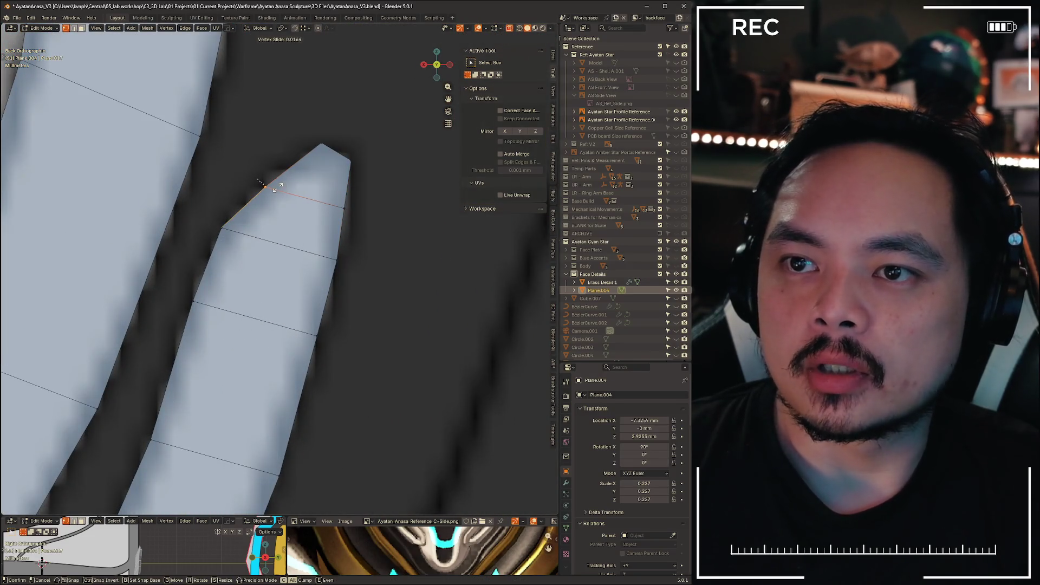
click(357, 228)
click(349, 216)
key(g)
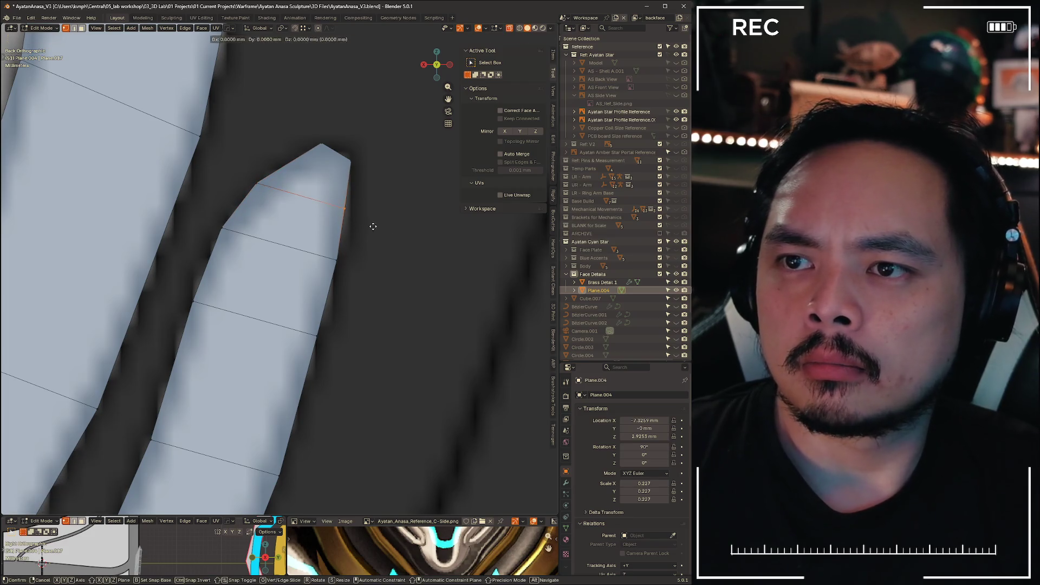
click(378, 231)
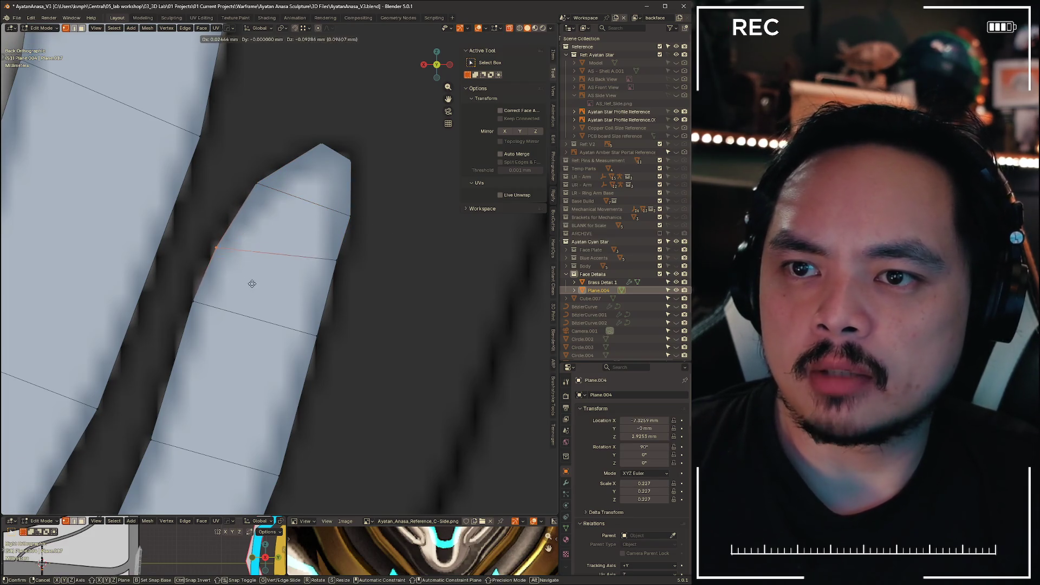
- Reposition the side, tip and upper-left vertices to form a clean angled point
click(337, 260)
key(g)
click(380, 314)
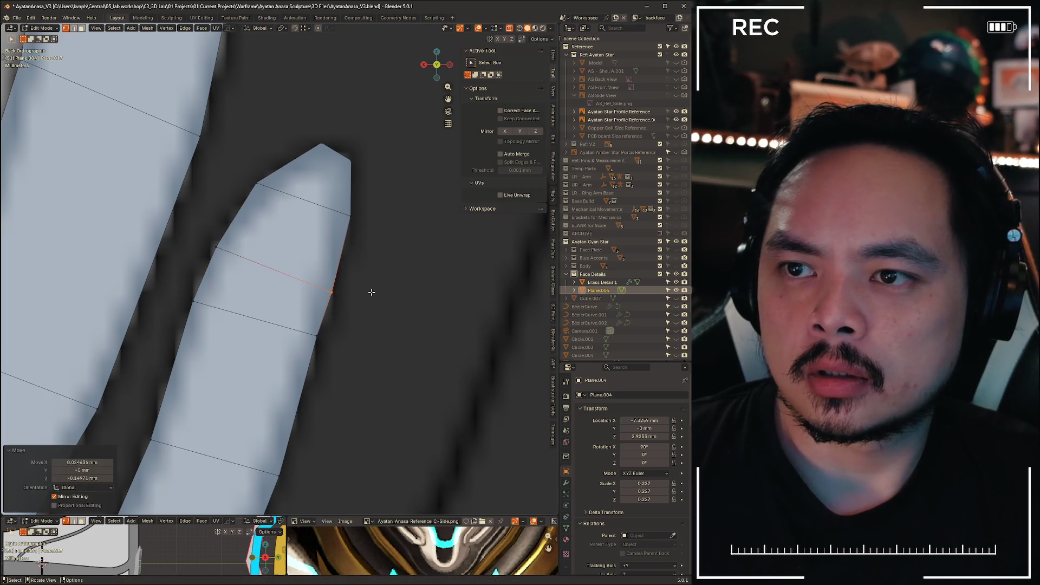
click(382, 248)
key(g)
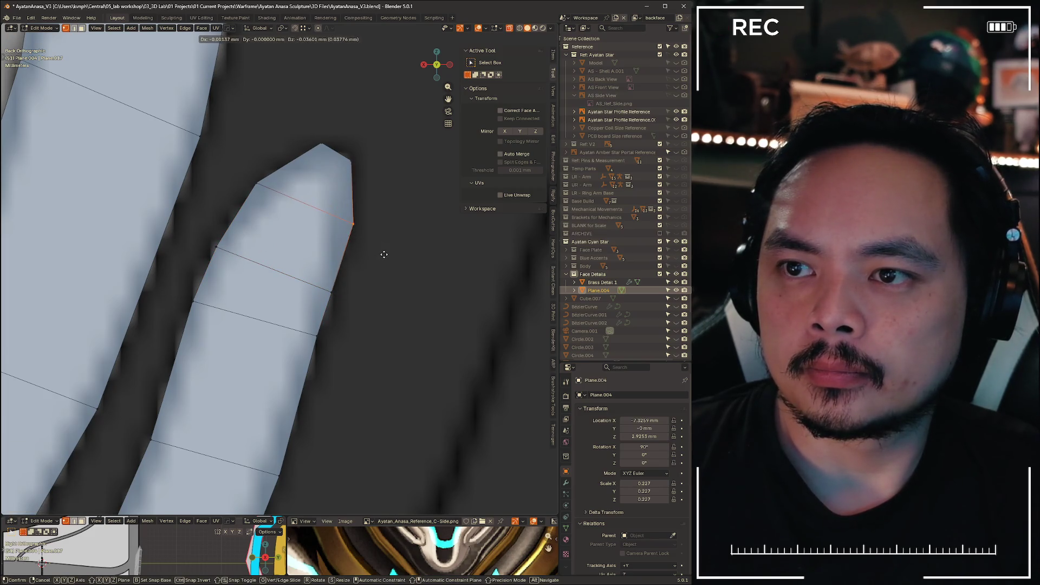
click(379, 254)
click(256, 185)
key(g)
click(287, 215)
scroll(351, 332, down, 6)
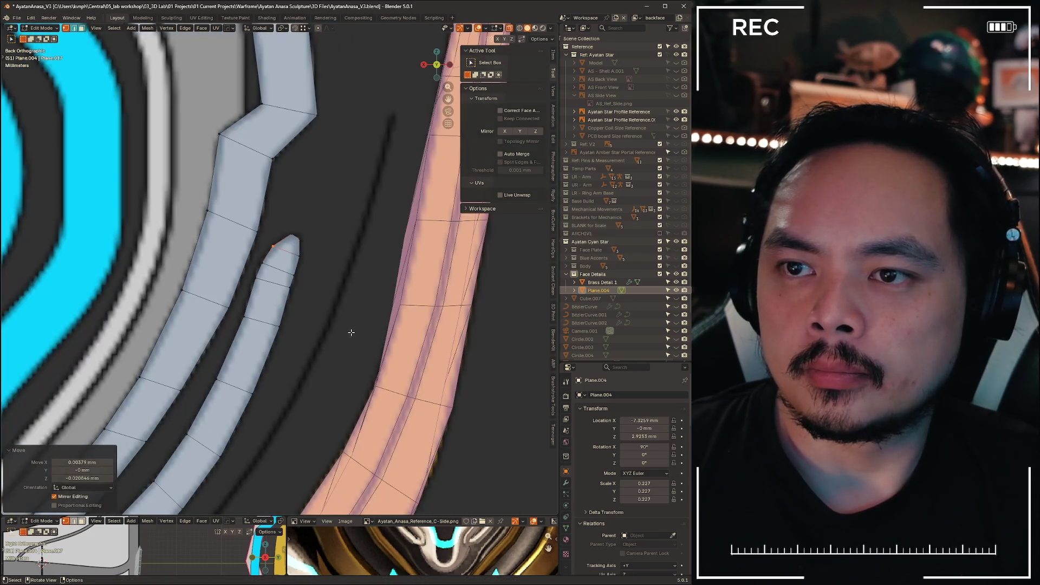
- Dissolve the extra edges in the pointed end, then enlarge the lower reference image panel
shift+middle_drag(346, 329, 343, 247)
key(x)
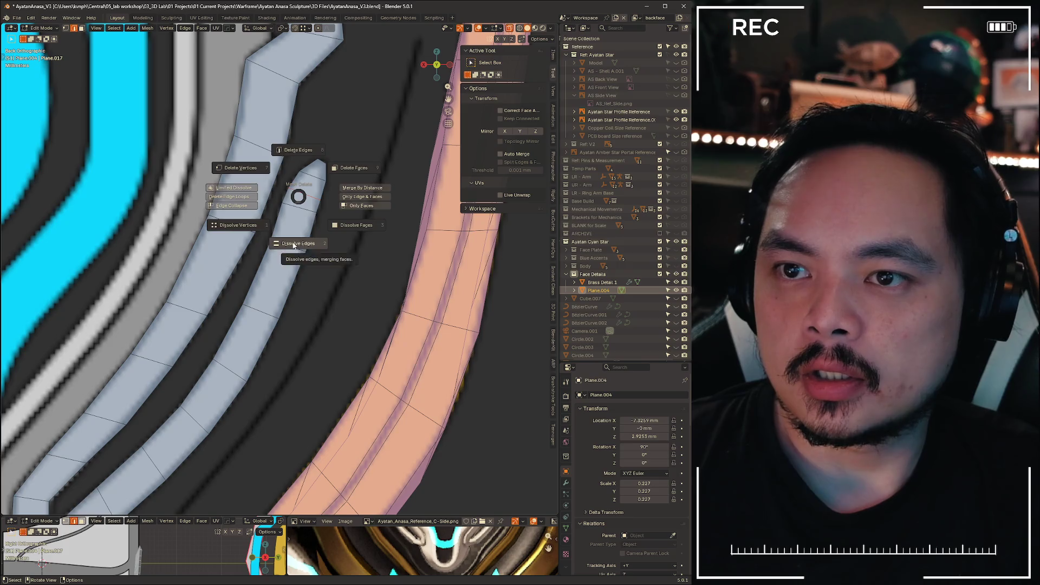
click(294, 245)
scroll(295, 271, down, 5)
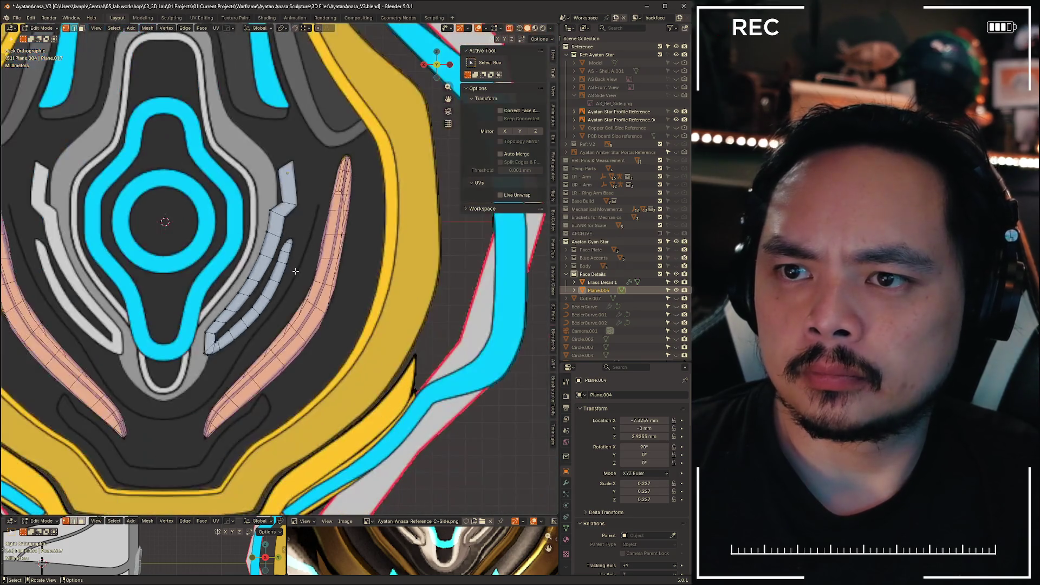
scroll(287, 280, up, 7)
scroll(295, 278, down, 7)
scroll(308, 275, up, 5)
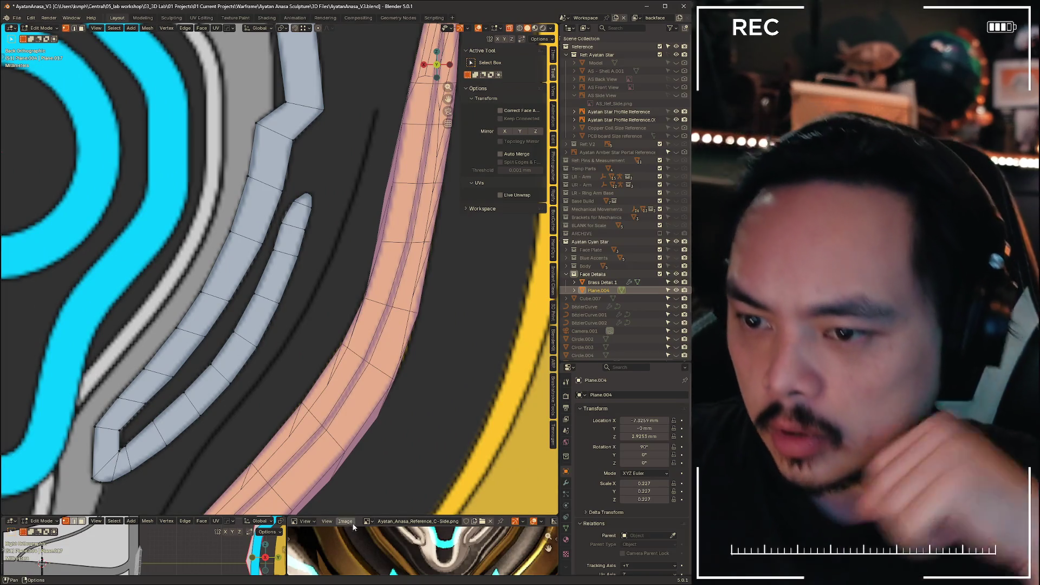
drag(359, 515, 360, 309)
- Zoom and pan the reference image to centre the emblem's cyan ring
scroll(471, 402, up, 3)
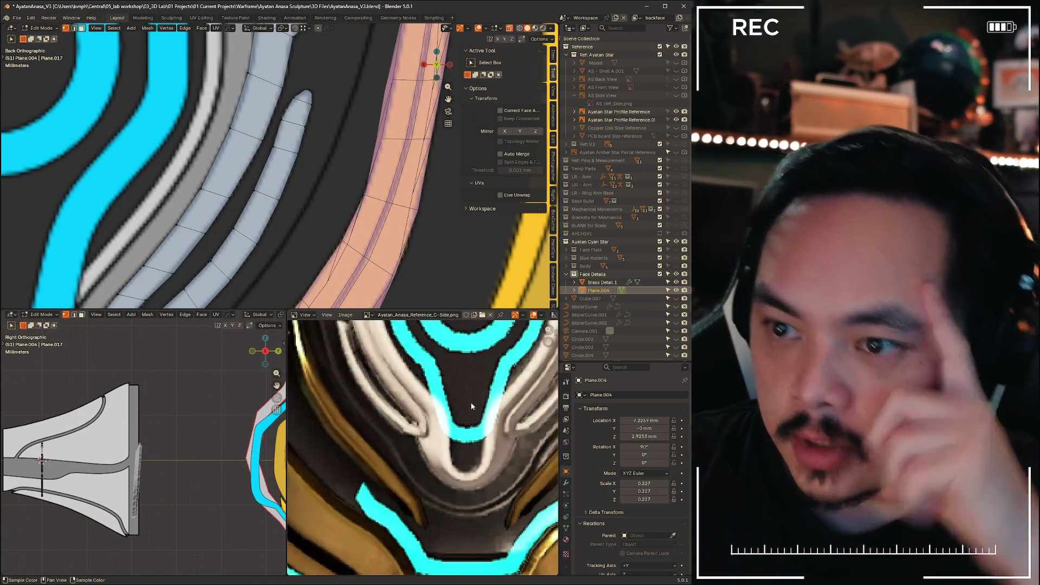
mouse_move(459, 398)
middle_down()
mouse_move(379, 450)
mouse_move(454, 454)
middle_up()
scroll(488, 441, up, 3)
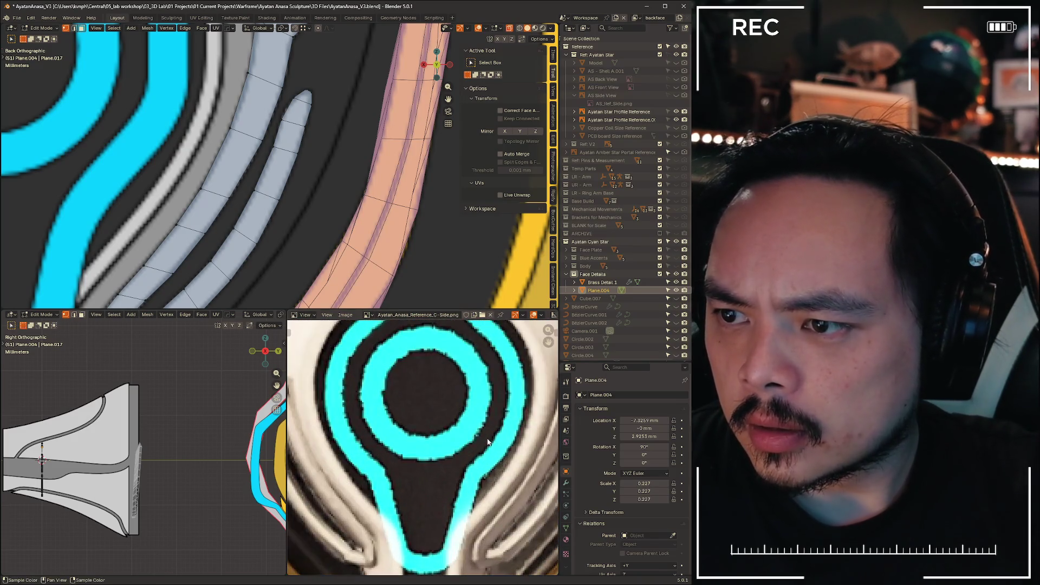
scroll(477, 462, down, 4)
scroll(466, 433, up, 1)
middle_drag(424, 383, 464, 394)
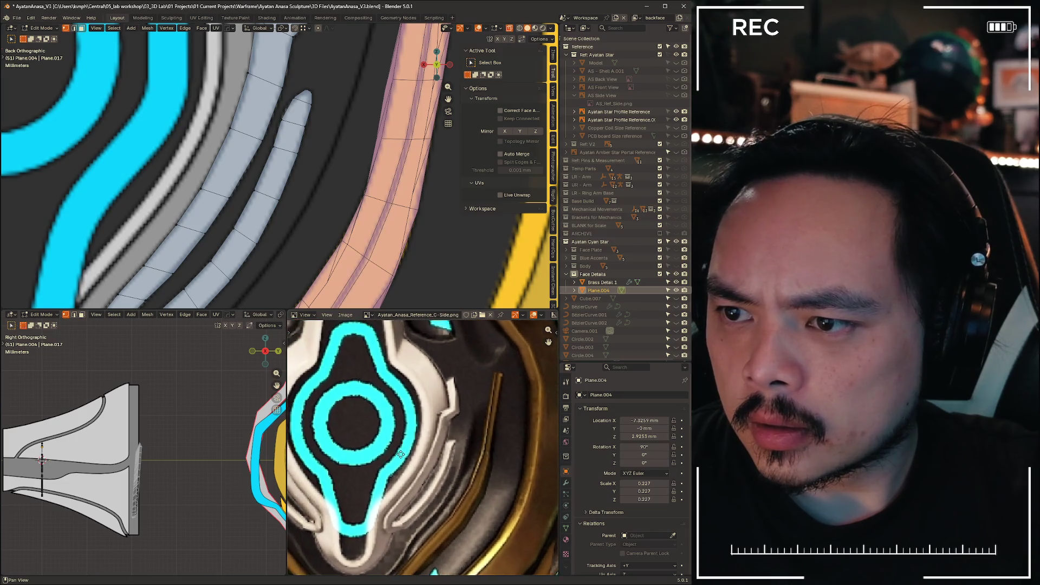
scroll(464, 394, up, 1)
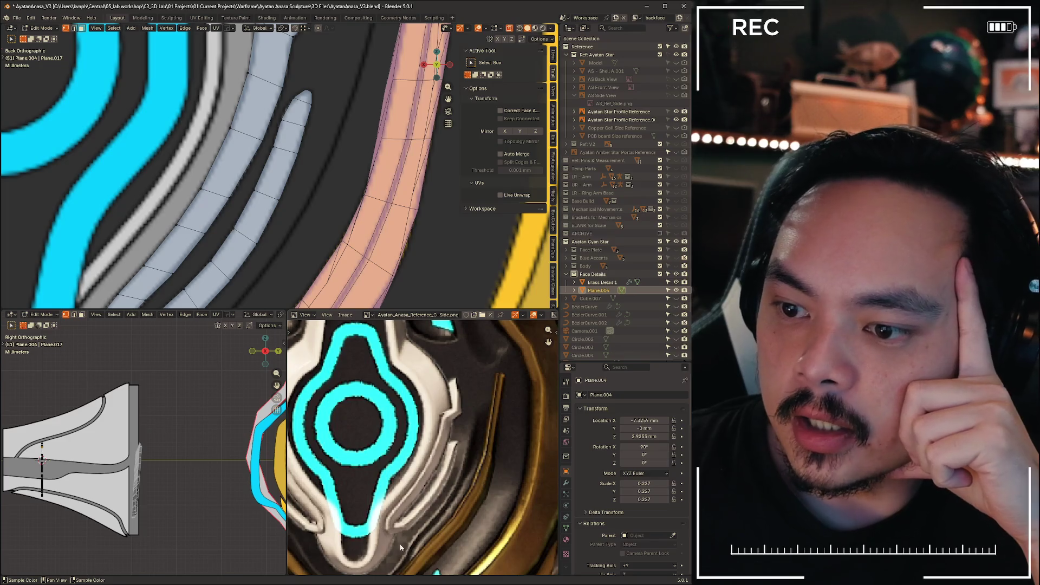
middle_drag(373, 452, 407, 443)
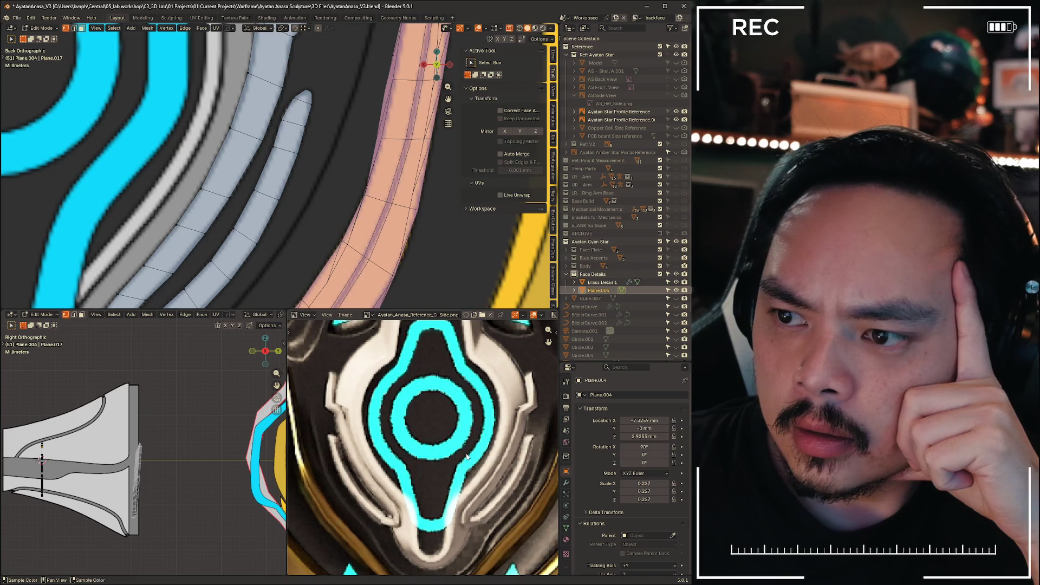
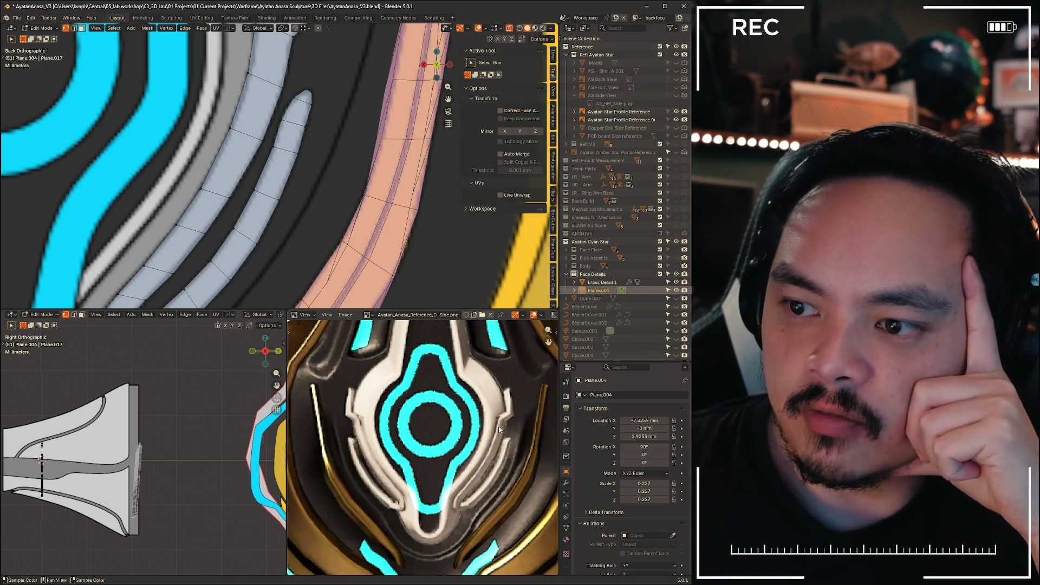
- Bring the grey strip and emblem into view and return to editing the strip's mesh
scroll(204, 176, down, 2)
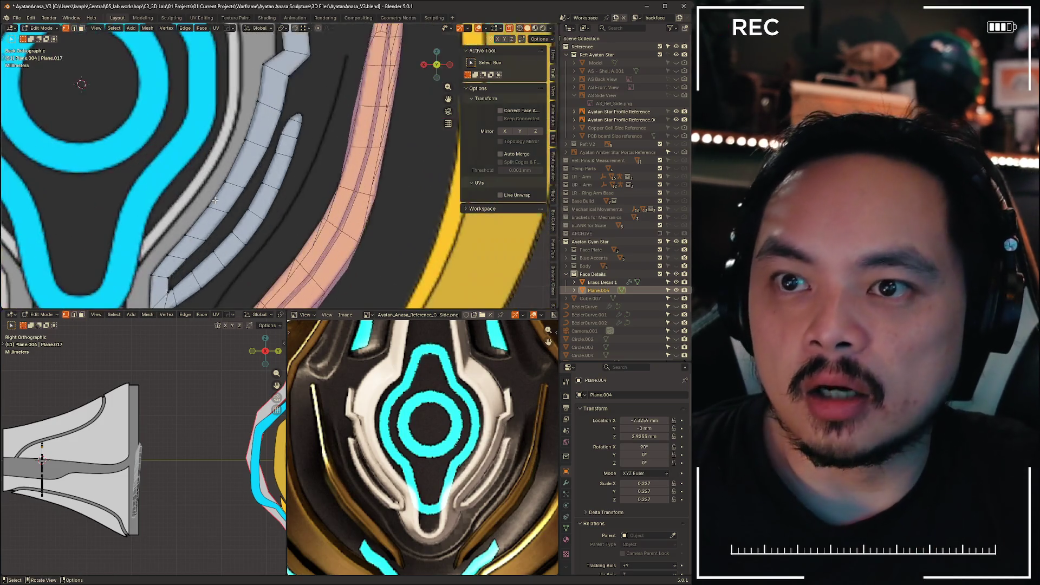
scroll(253, 197, down, 5)
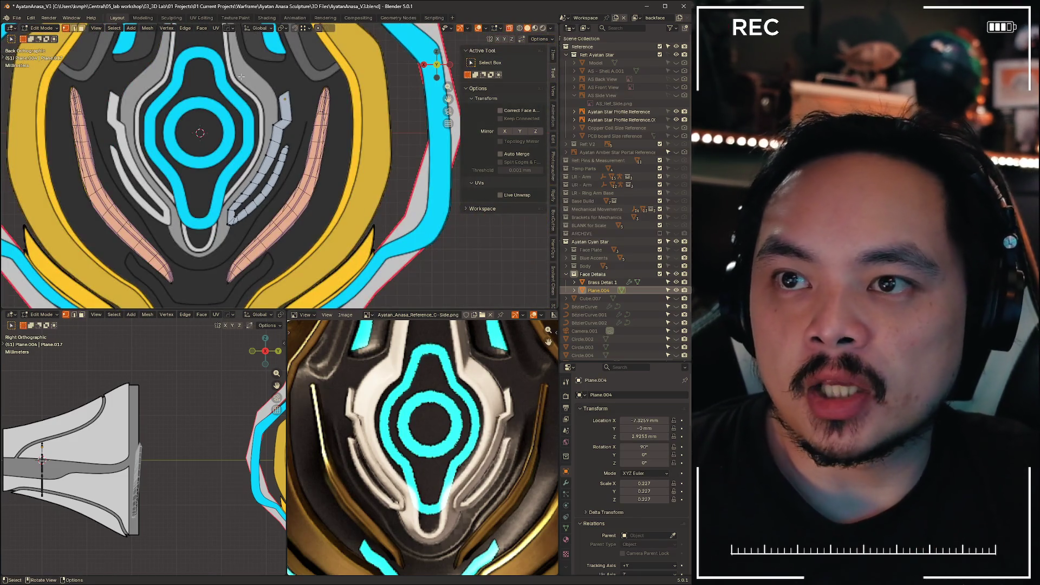
mouse_move(267, 109)
shift+middle_down()
mouse_move(369, 145)
mouse_move(332, 265)
shift+middle_up()
scroll(329, 259, up, 5)
shift+middle_drag(326, 304, 274, 176)
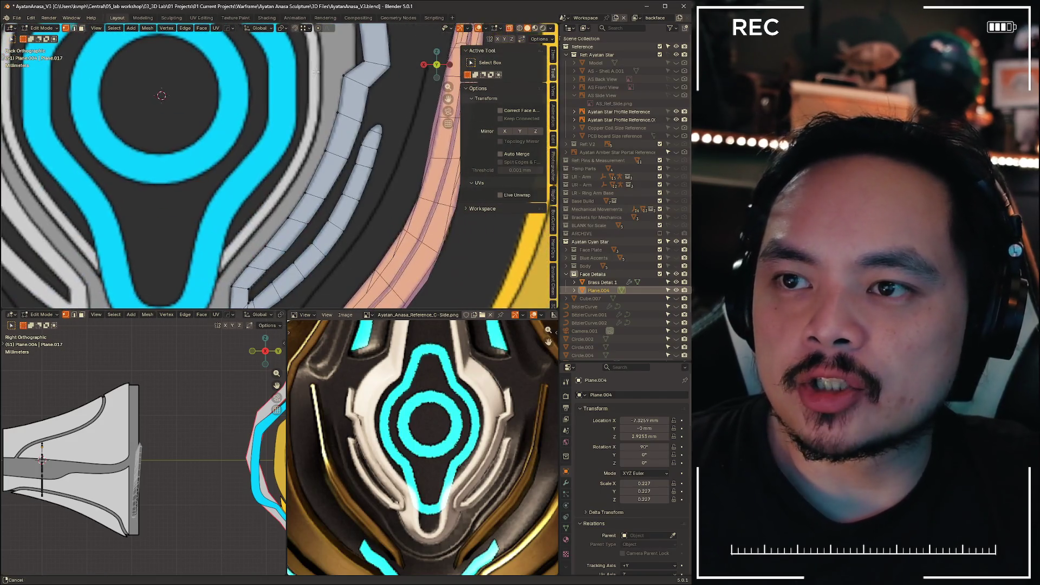
key(Tab)
scroll(365, 157, up, 3)
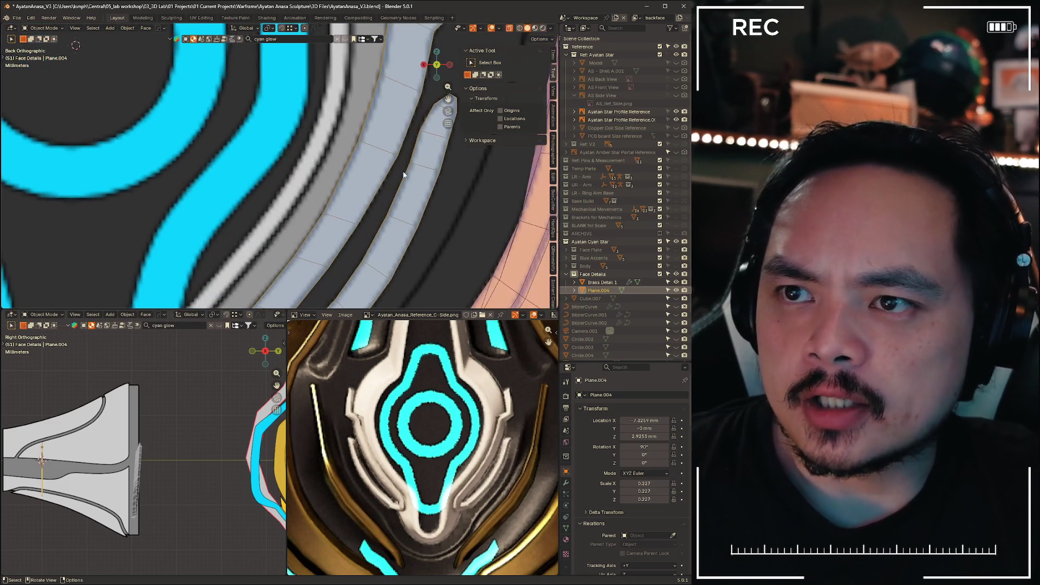
key(Tab)
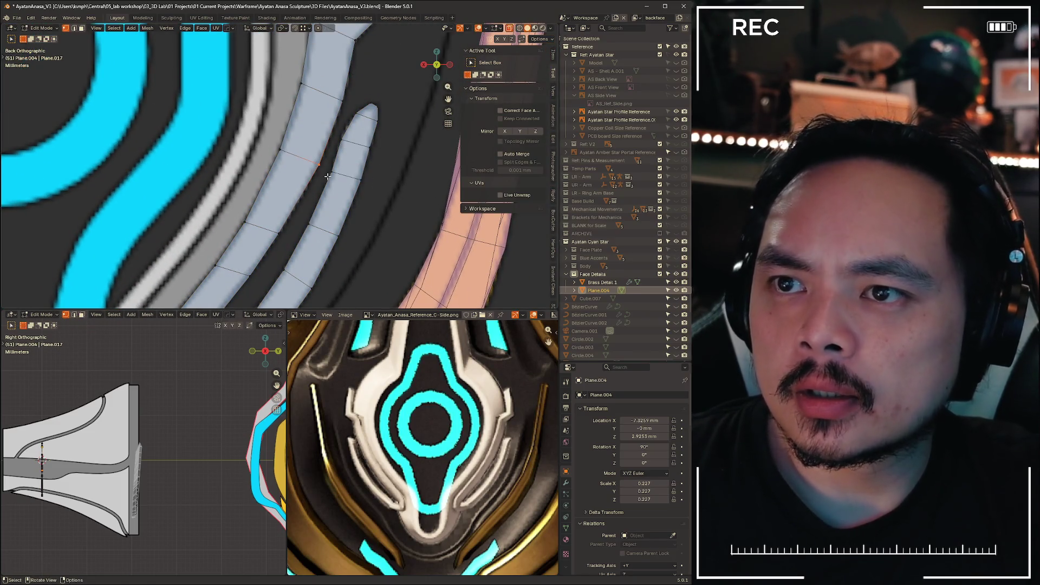
- In edge select mode, slide a cross edge of the grey strip to a new position
key(2)
click(301, 166)
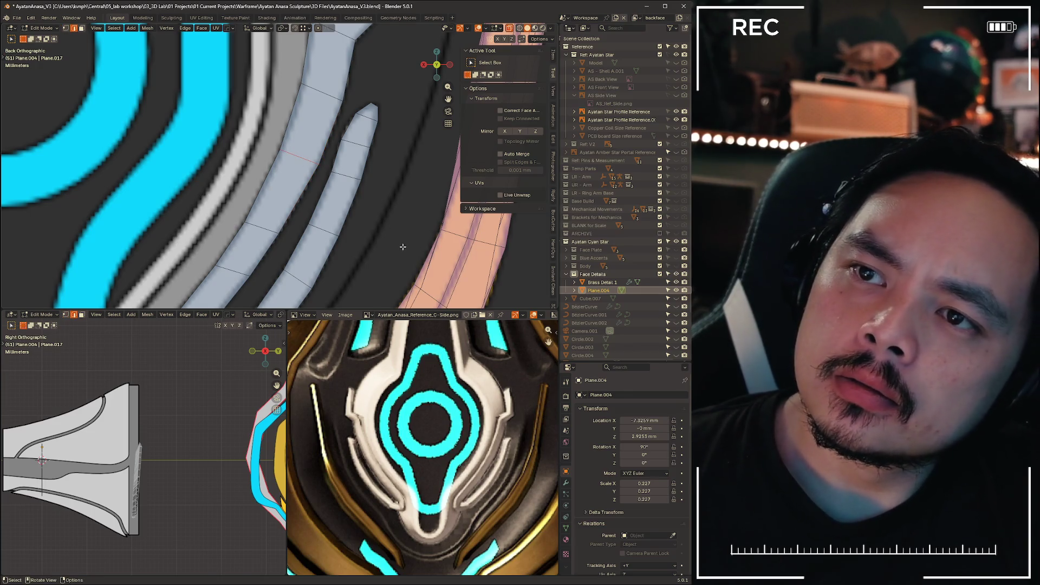
key(g)
key(g)
click(399, 249)
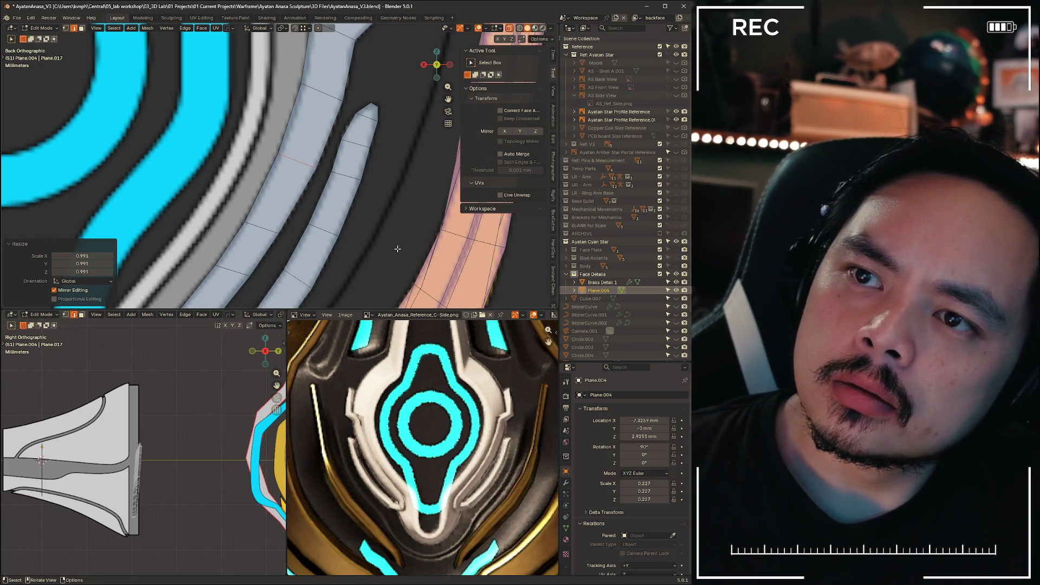
scroll(392, 226, up, 2)
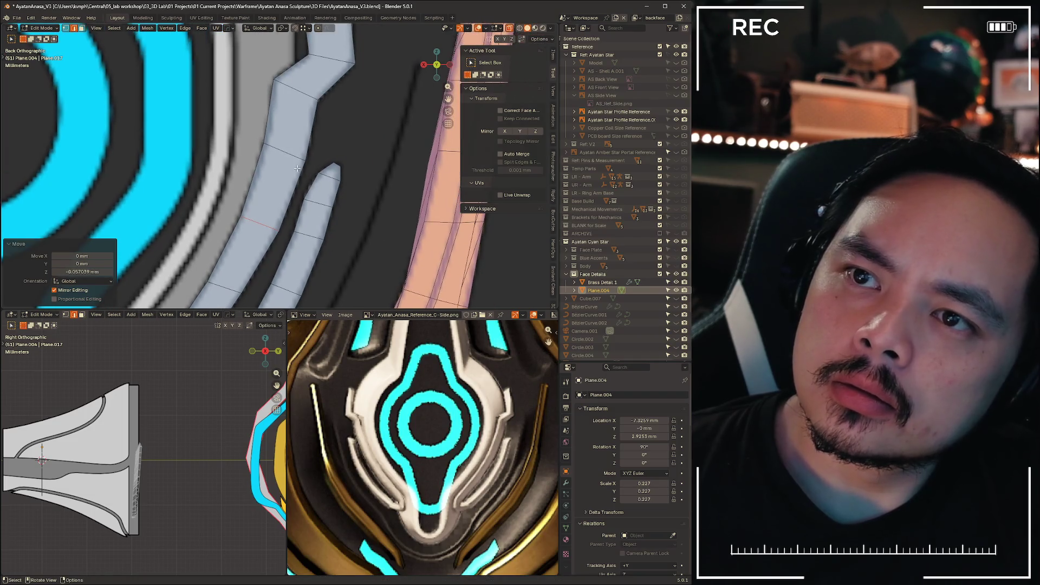
- Nudge the selection twice along the Z axis
key(g)
key(z)
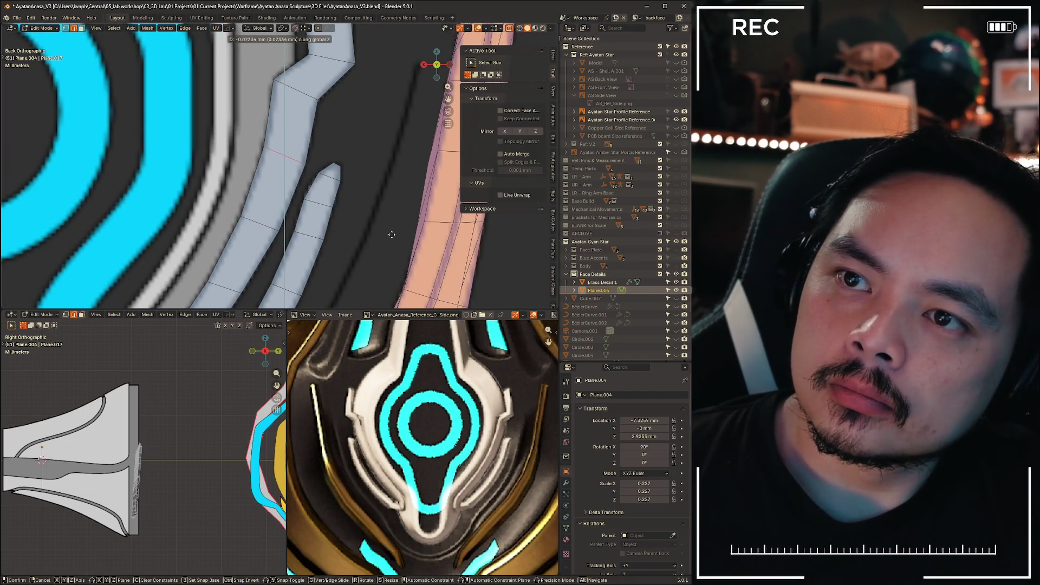
click(390, 235)
scroll(374, 235, up, 2)
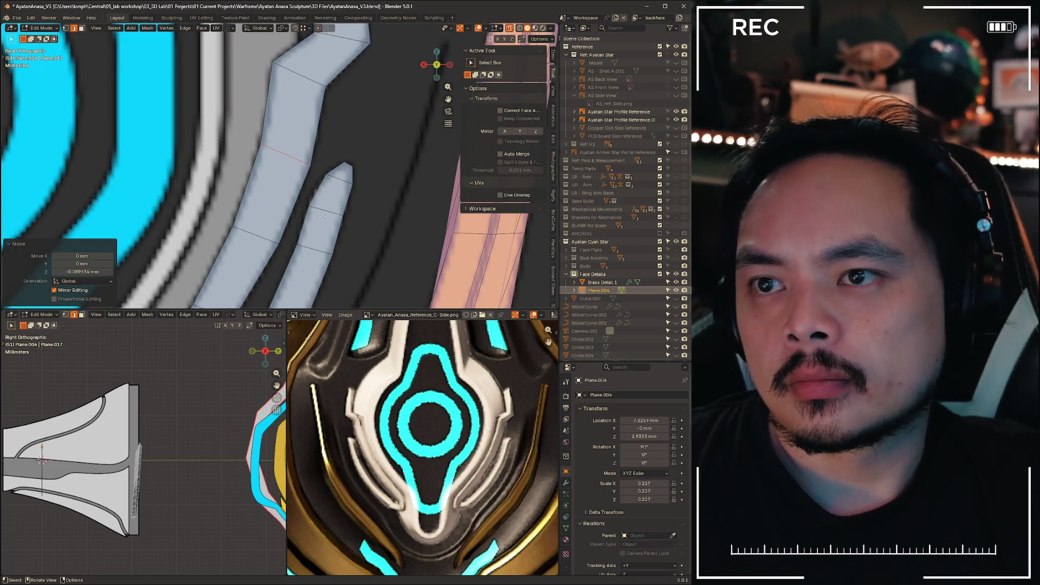
key(g)
key(z)
click(389, 242)
- Move the selection 0.033952 mm along the X axis
key(g)
key(x)
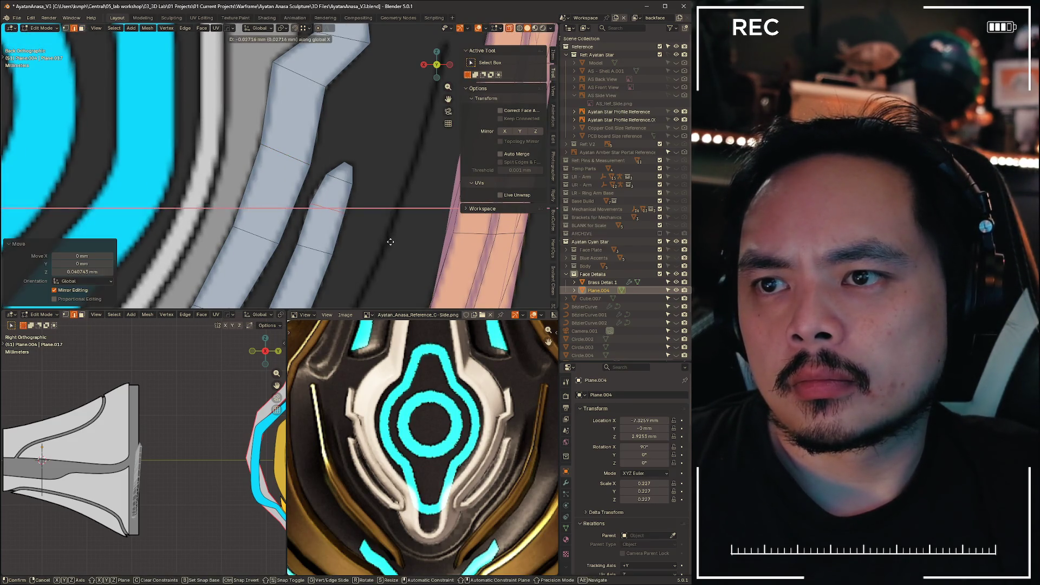
right_click(390, 242)
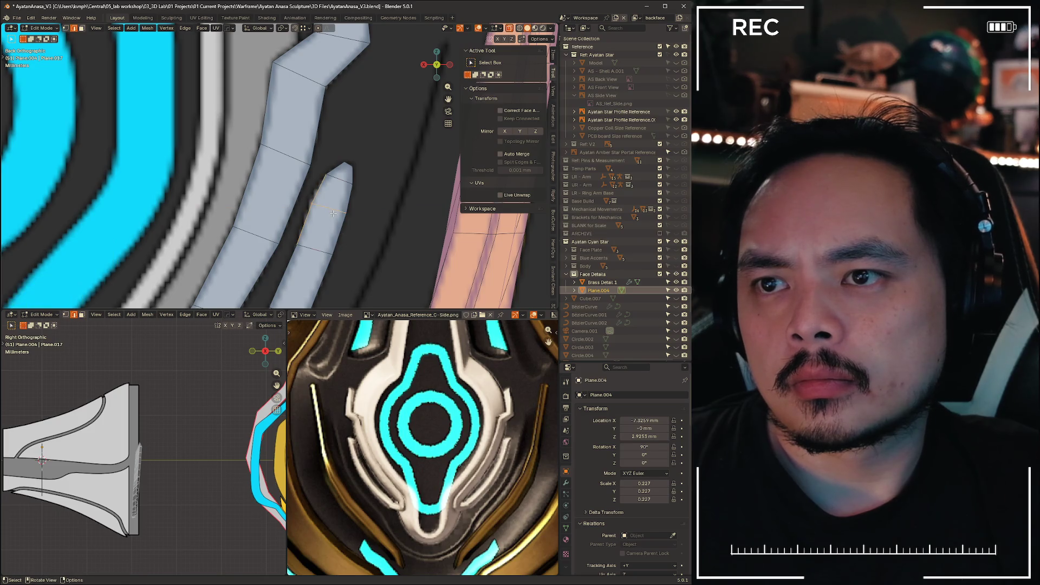
key(g)
key(x)
click(305, 197)
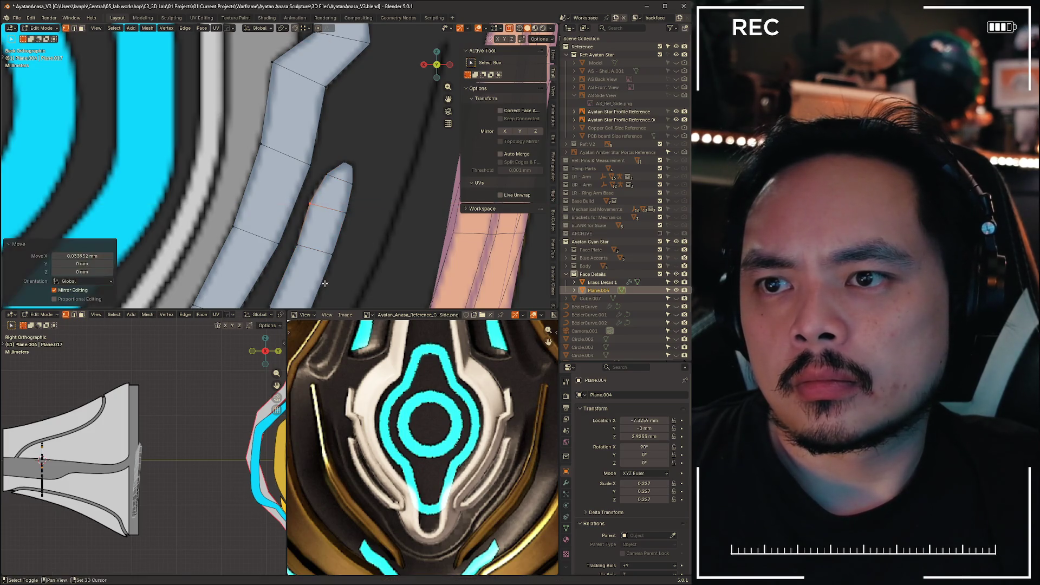
- Vertex-slide a strip vertex along its edge, then nudge it slightly along X
shift+middle_drag(305, 197, 335, 150)
key(shift+v)
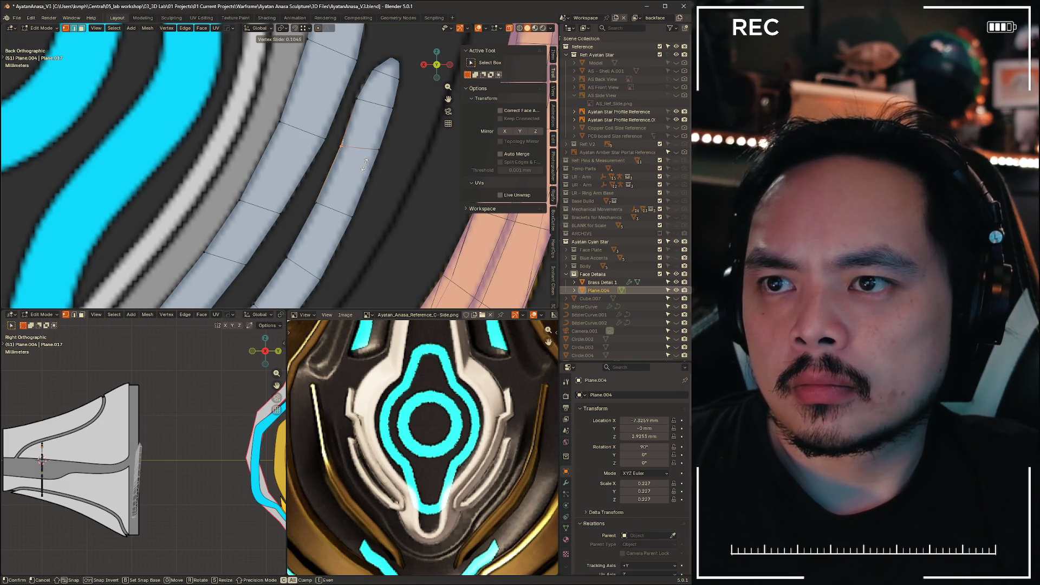
click(364, 165)
key(g)
key(x)
click(365, 165)
- Switch back to edge selection and return to Object Mode to view the whole face
shift+middle_drag(366, 165, 311, 234)
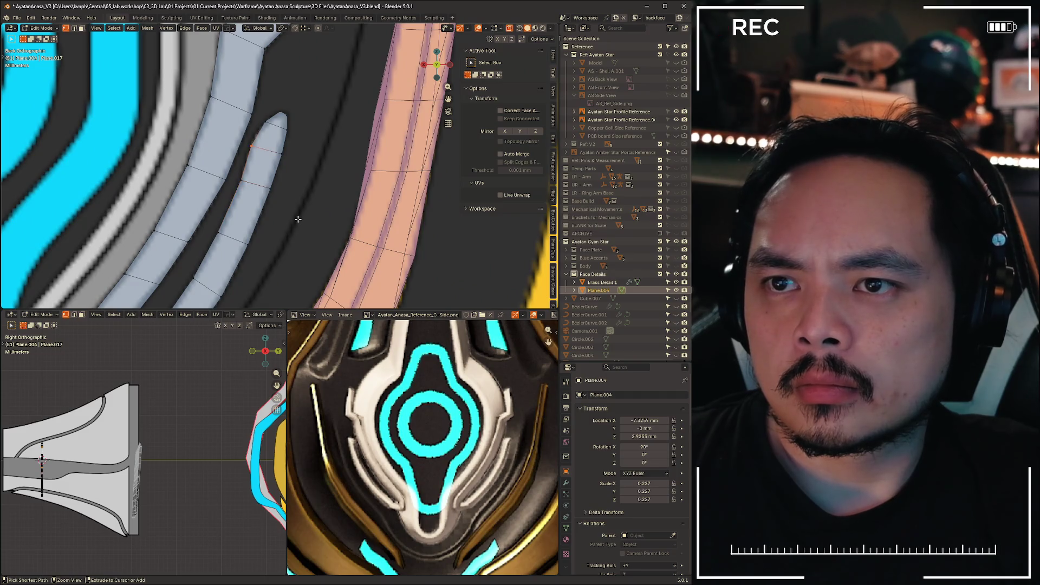
key(2)
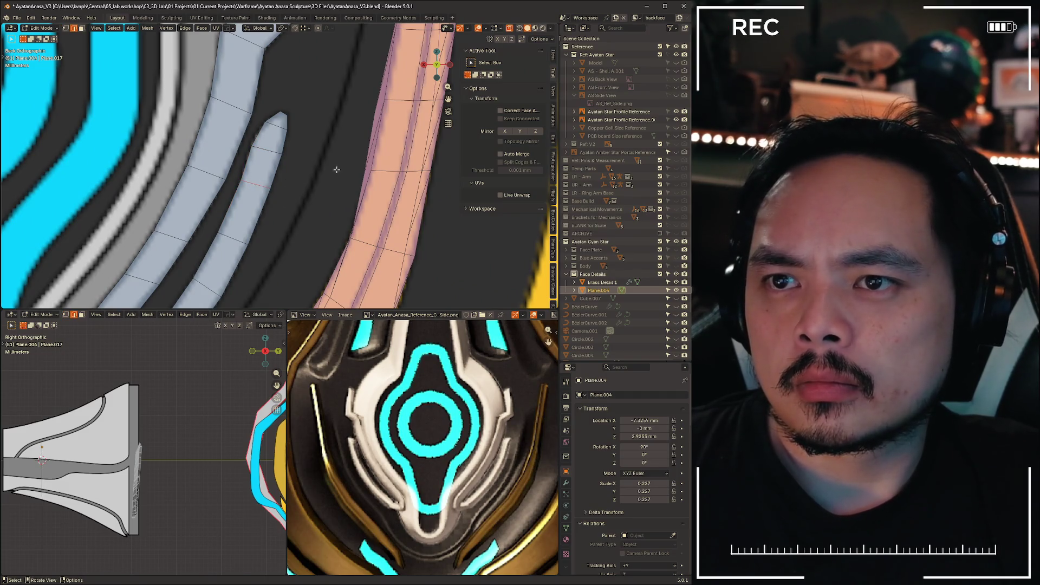
key(Tab)
scroll(246, 165, down, 5)
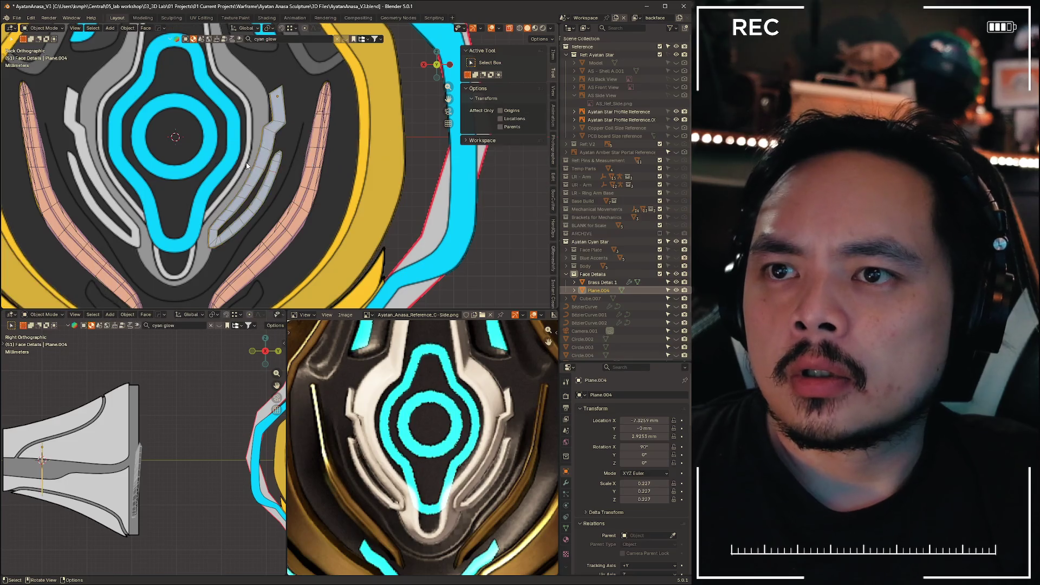
- In Edit Mode, move the pink strips 24.237 mm along the Y axis
key(Tab)
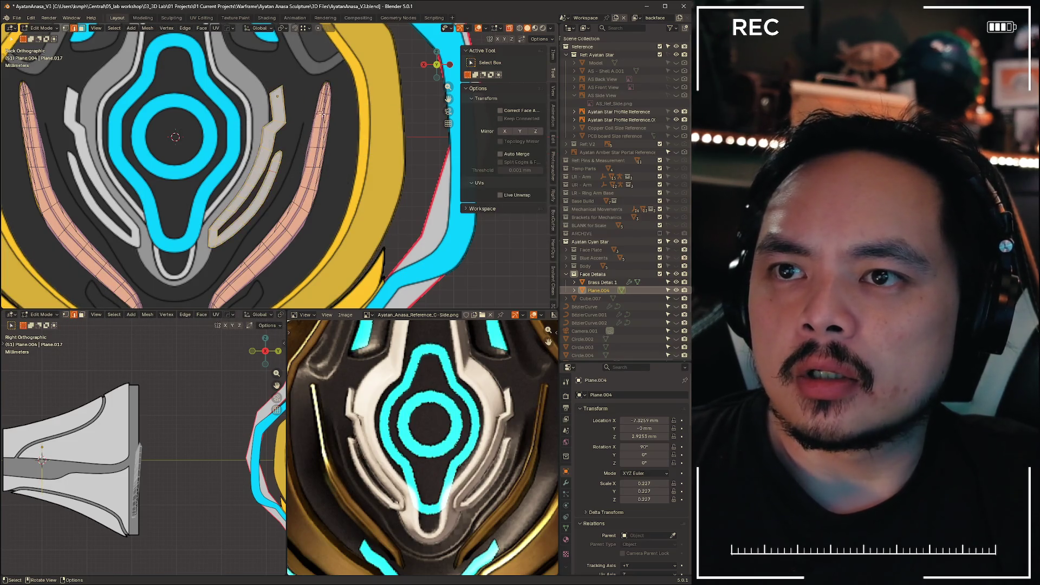
mouse_move(136, 503)
ctrl+middle_down()
mouse_move(149, 403)
mouse_move(193, 452)
mouse_move(202, 427)
ctrl+middle_up()
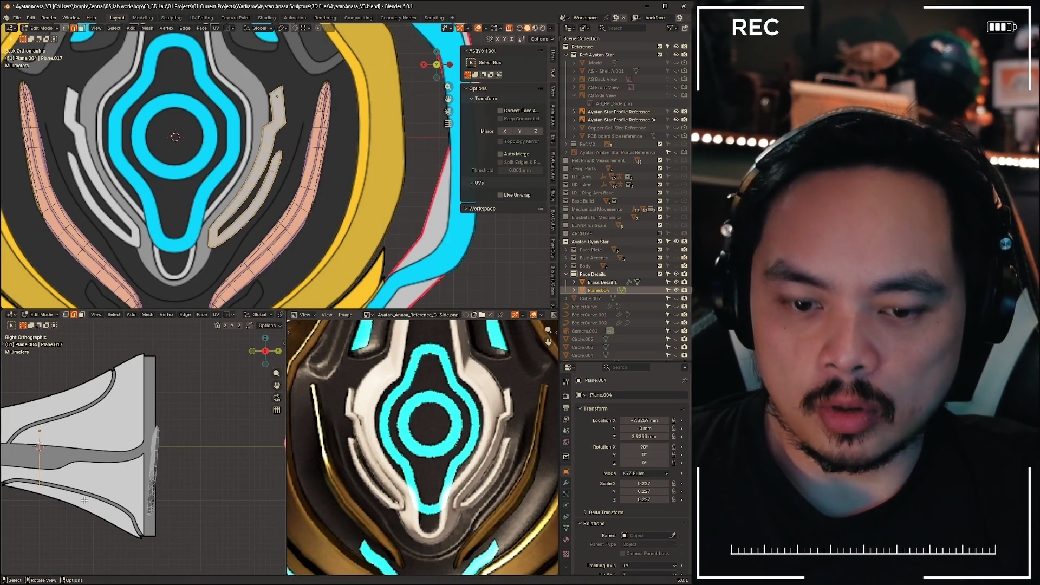
key(g)
key(y)
click(217, 499)
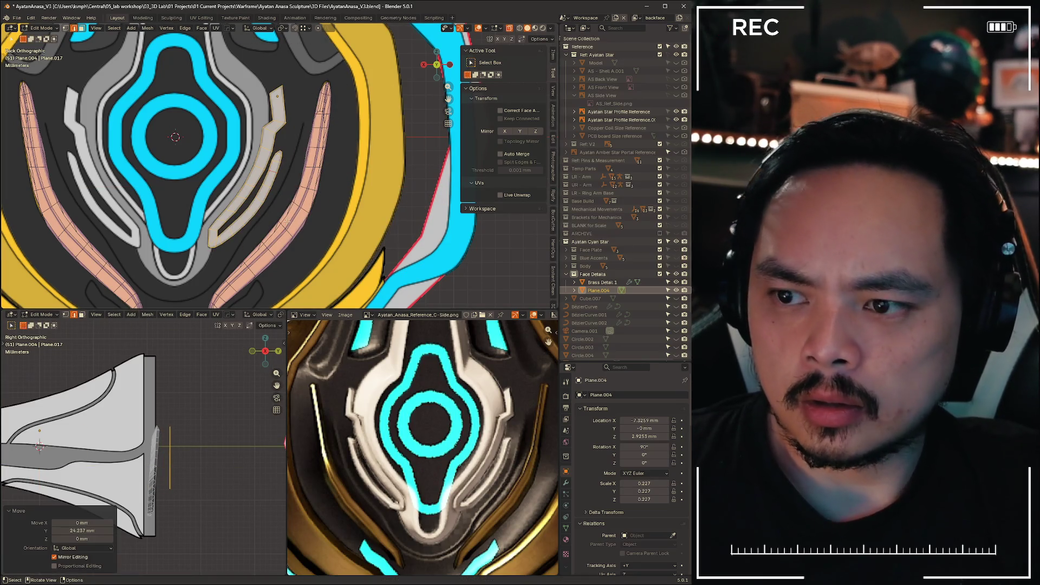
mouse_move(288, 221)
shift+middle_down()
mouse_move(301, 255)
mouse_move(281, 250)
shift+middle_up()
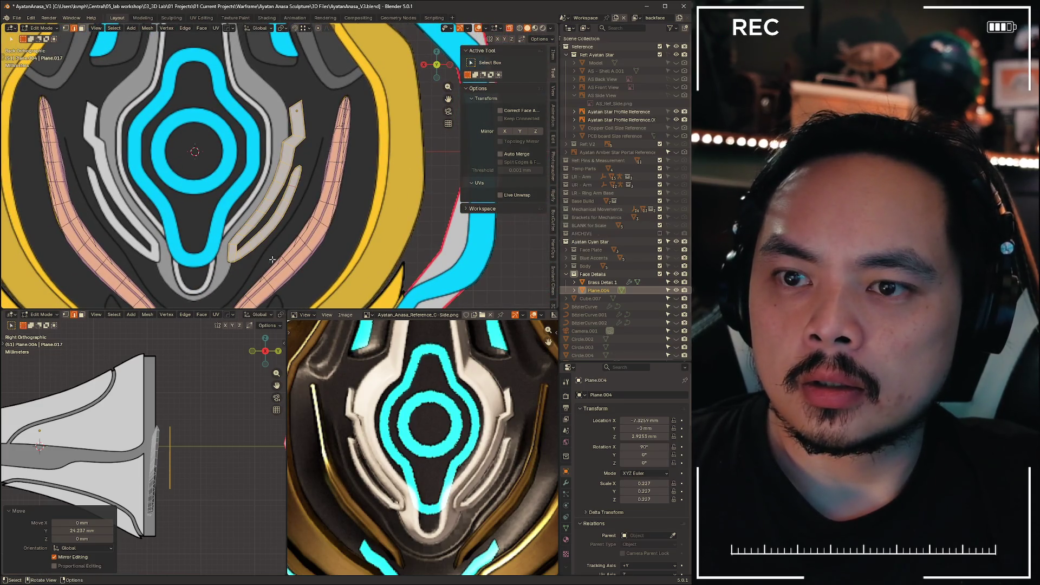
scroll(195, 429, up, 6)
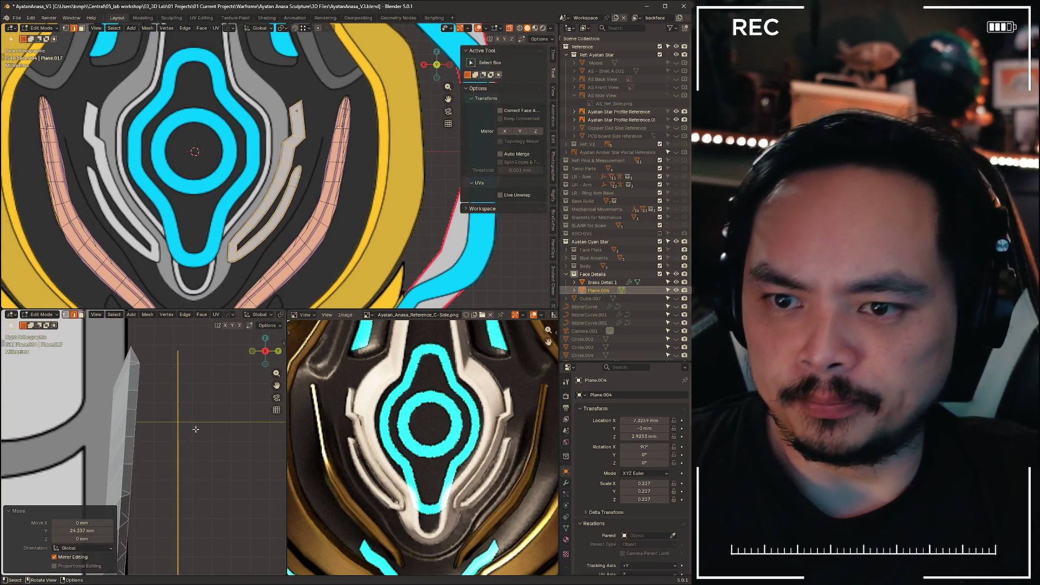
- Extrude the strips about 0.8 mm along their normals for thickness, then exit Edit Mode
key(e)
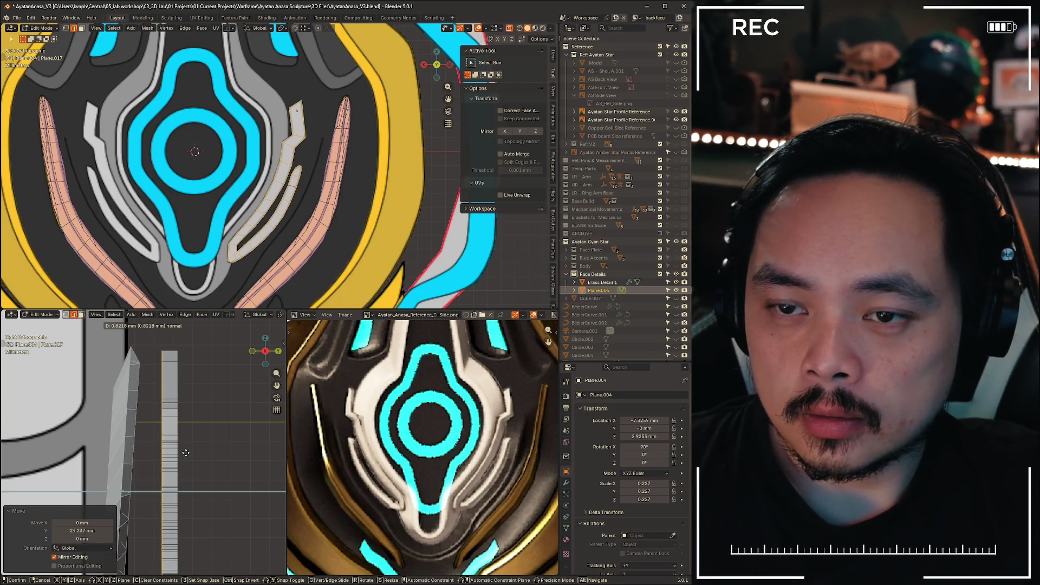
click(186, 453)
mouse_move(186, 453)
middle_down()
mouse_move(131, 493)
mouse_move(160, 520)
mouse_move(184, 488)
middle_up()
scroll(130, 493, up, 3)
click(260, 361)
key(Tab)
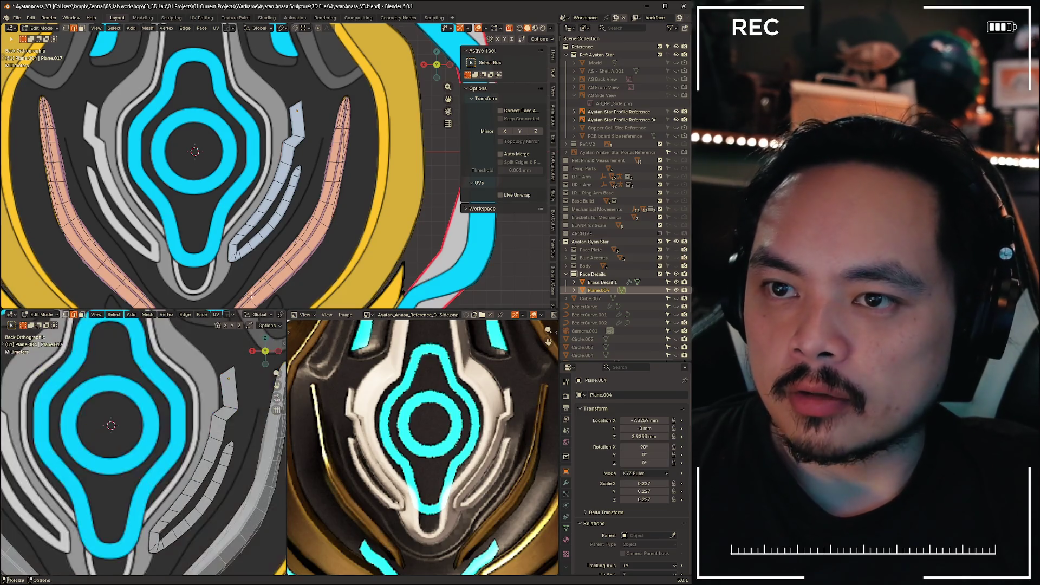
- Drag the area border down so the 3D view fills the left, then orbit to see the strips edge-on
scroll(216, 149, down, 4)
scroll(216, 149, up, 3)
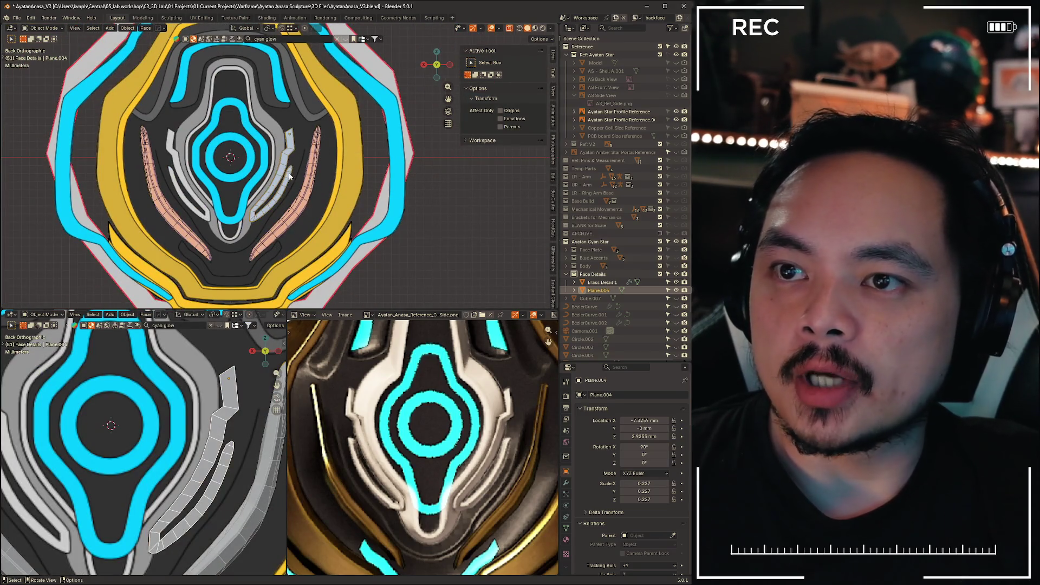
scroll(357, 207, down, 5)
middle_drag(357, 206, 366, 302)
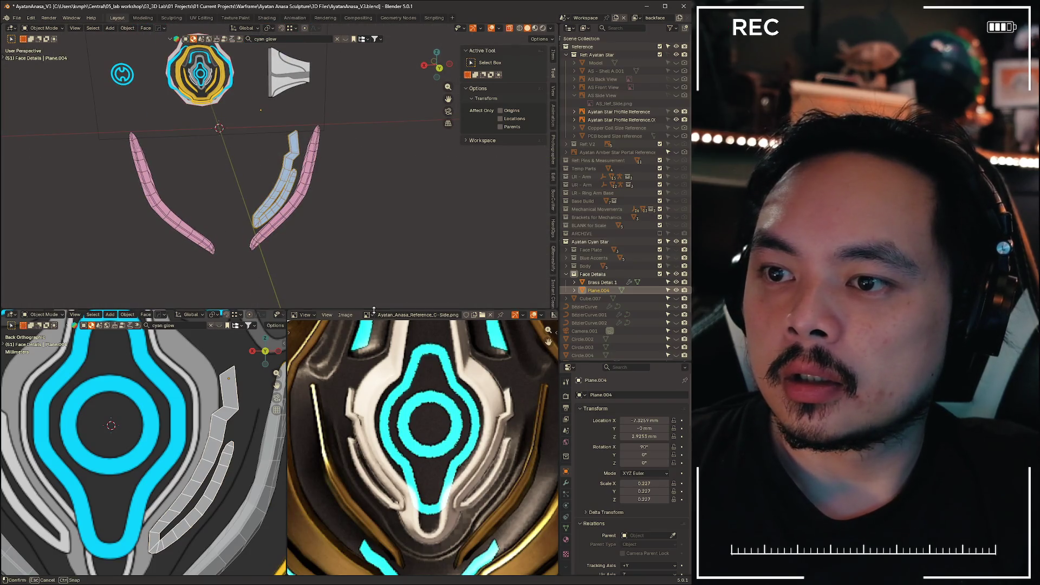
drag(374, 310, 373, 564)
mouse_move(254, 260)
middle_down()
mouse_move(227, 297)
mouse_move(307, 381)
mouse_move(408, 446)
mouse_move(397, 410)
mouse_move(304, 338)
middle_up()
- Set Plane.004's origin to the 3D cursor
click(497, 462)
click(357, 369)
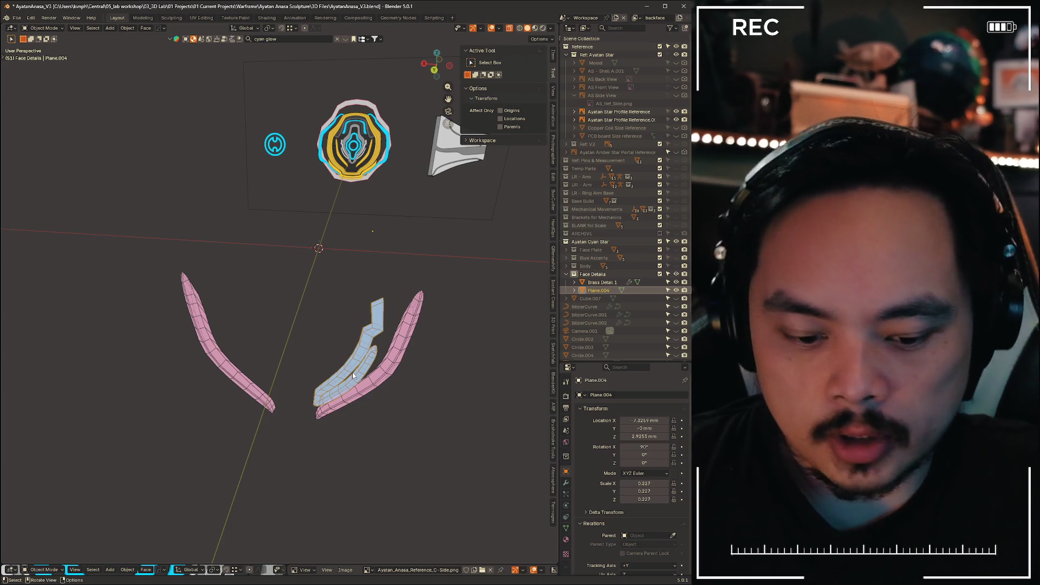
key(ctrl+alt+x)
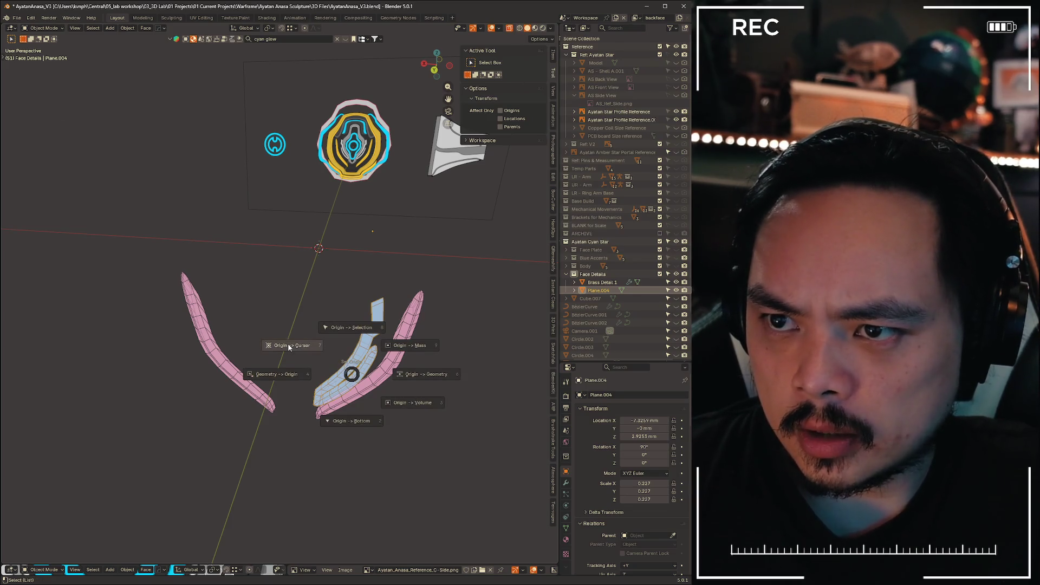
click(291, 345)
- Apply Plane.004's rotation and scale so they read 0° and 1.000
mouse_move(304, 439)
middle_down()
mouse_move(393, 491)
mouse_move(366, 423)
middle_up()
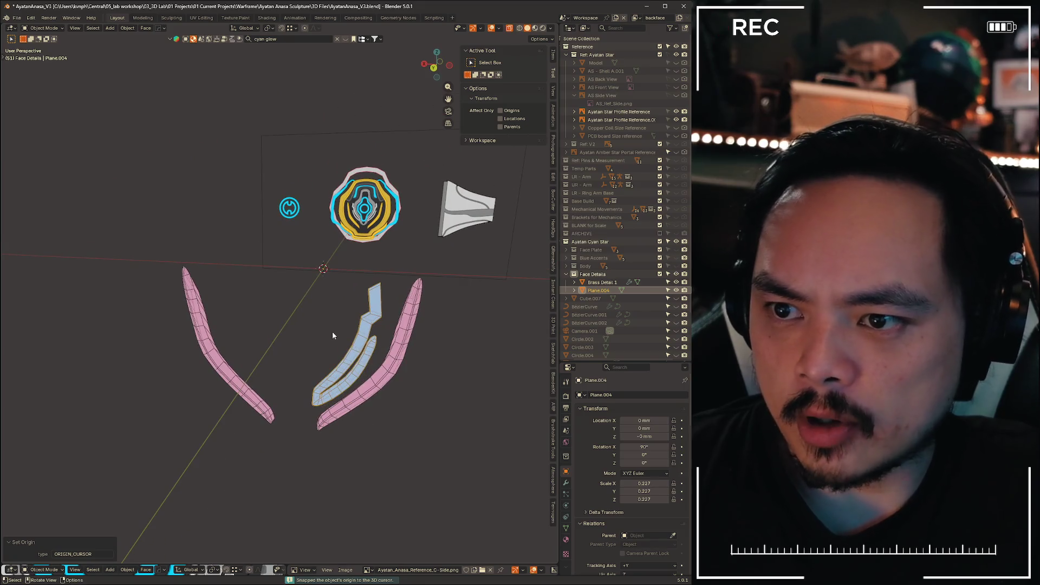
click(333, 332)
click(359, 344)
key(ctrl+a)
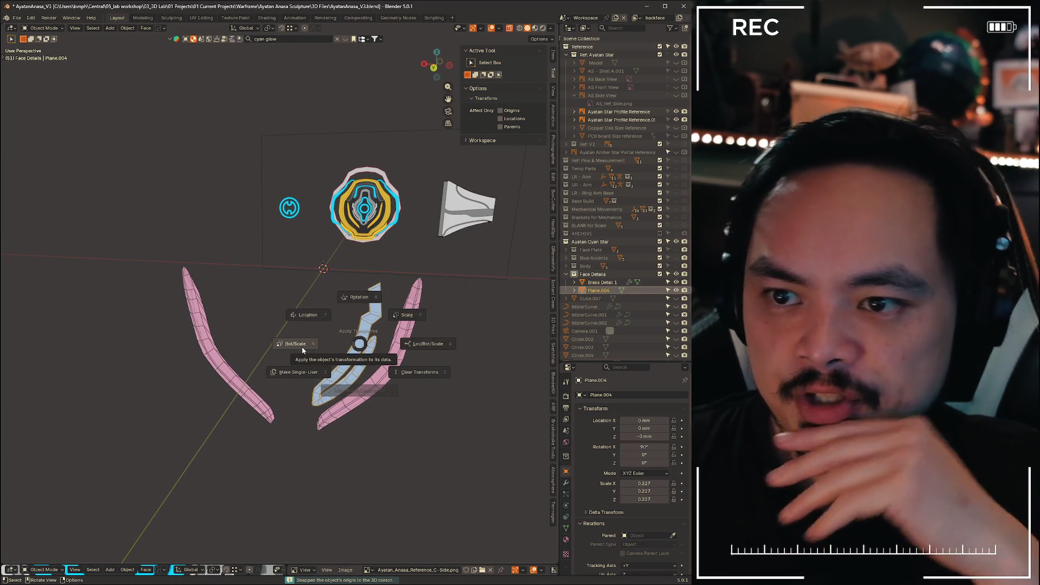
click(301, 346)
click(428, 454)
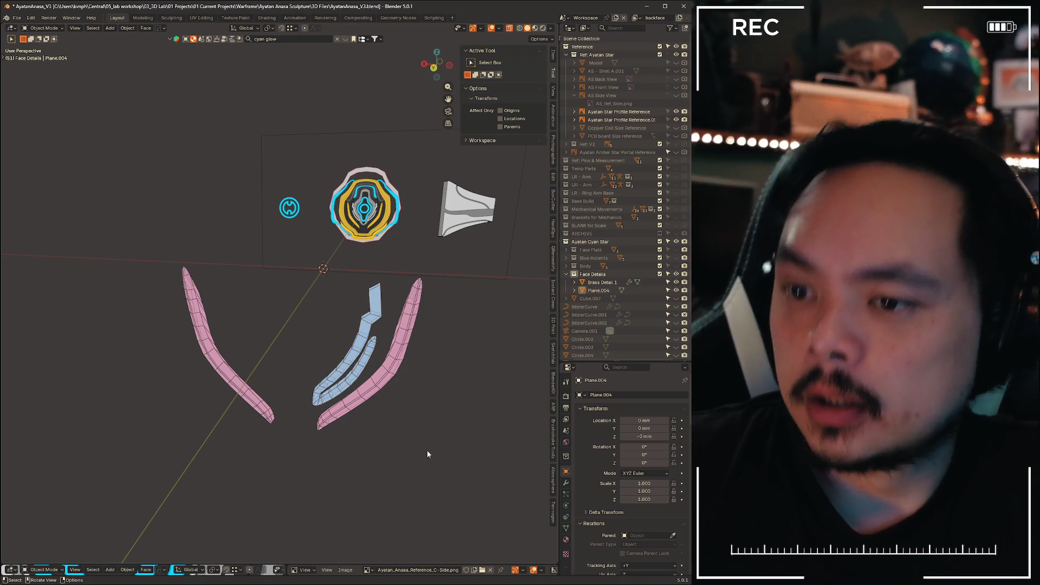
click(565, 482)
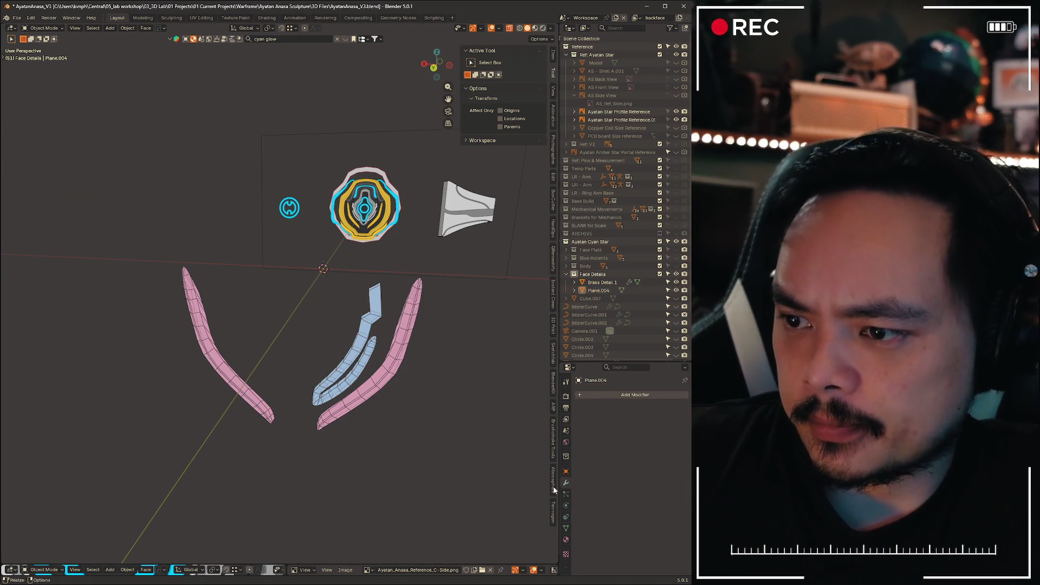
- Add a Mirror modifier to Plane.004 and unhide the Face Plate, Blue Accents and Body collections
click(606, 394)
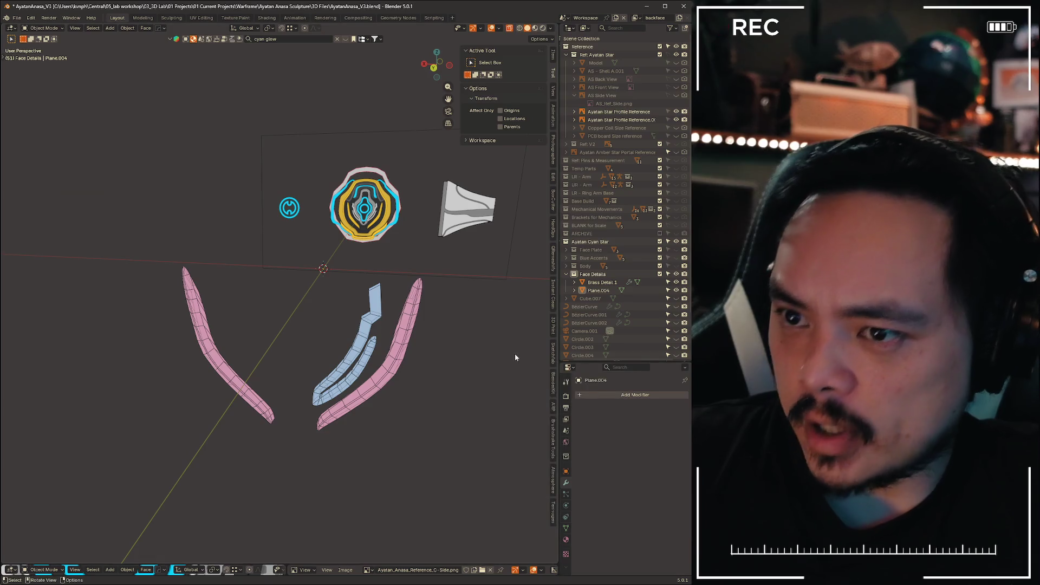
click(354, 341)
click(612, 395)
mouse_move(609, 394)
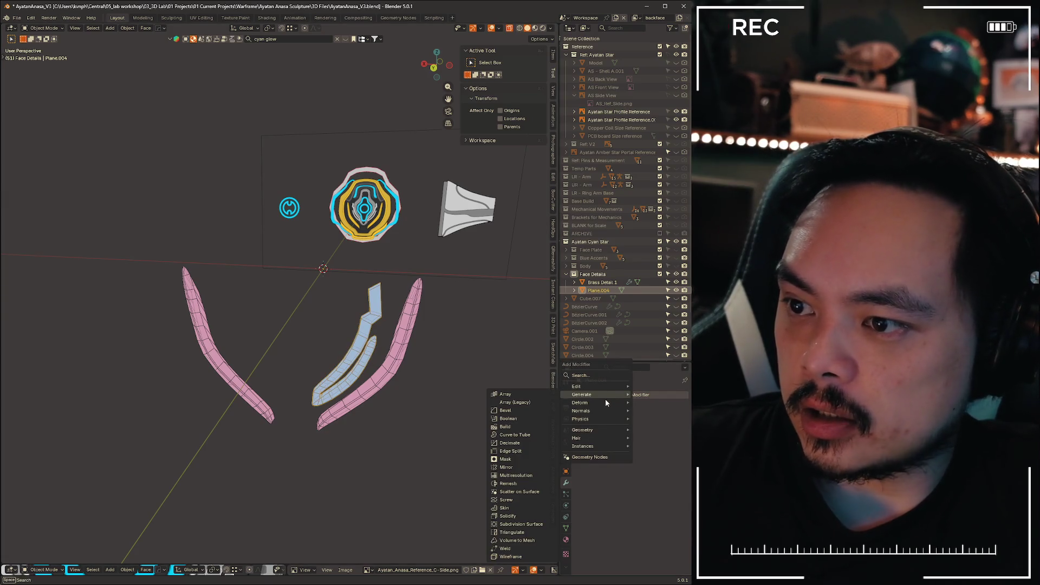
click(515, 468)
mouse_move(366, 494)
middle_down()
mouse_move(357, 464)
mouse_move(285, 487)
mouse_move(207, 481)
mouse_move(316, 478)
mouse_move(320, 450)
middle_up()
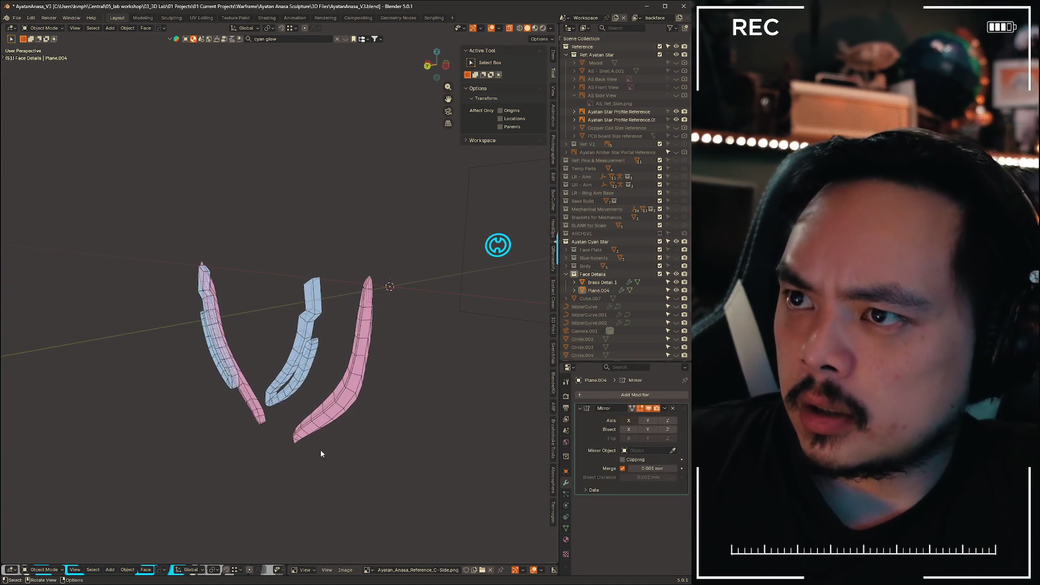
drag(676, 266, 676, 250)
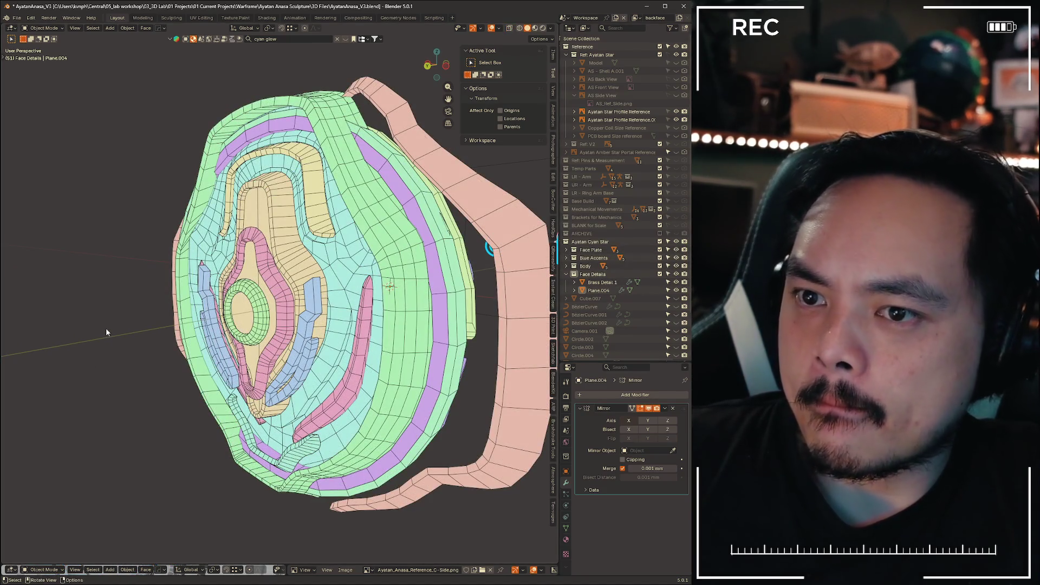
- Switch the viewport to Material Preview shading and orbit to a near-front view
key(z)
click(103, 379)
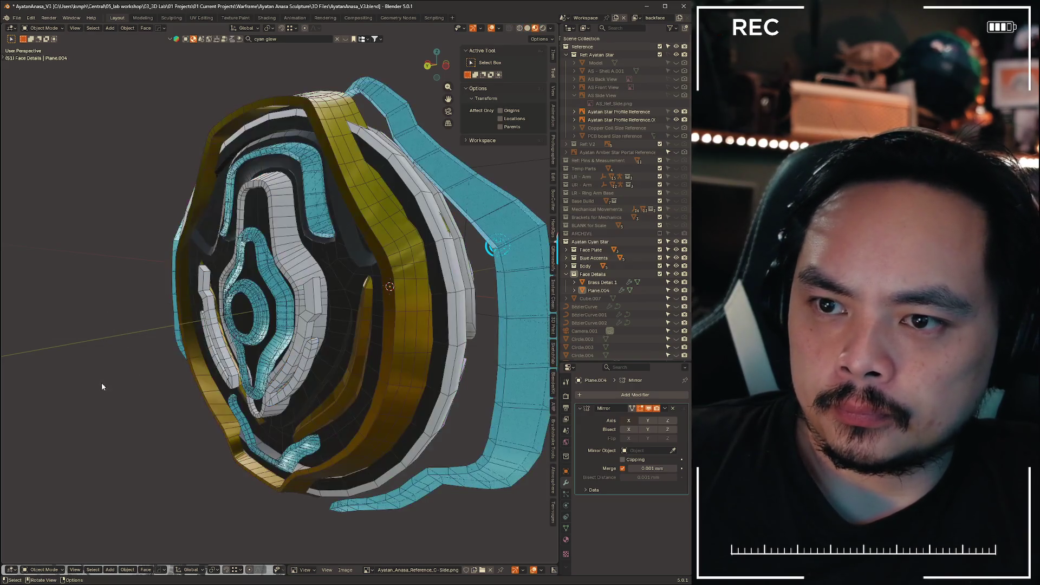
mouse_move(102, 383)
middle_down()
mouse_move(123, 331)
mouse_move(193, 308)
mouse_move(233, 323)
mouse_move(122, 328)
middle_up()
mouse_move(196, 339)
middle_down()
mouse_move(175, 328)
mouse_move(180, 354)
mouse_move(257, 394)
mouse_move(278, 360)
middle_up()
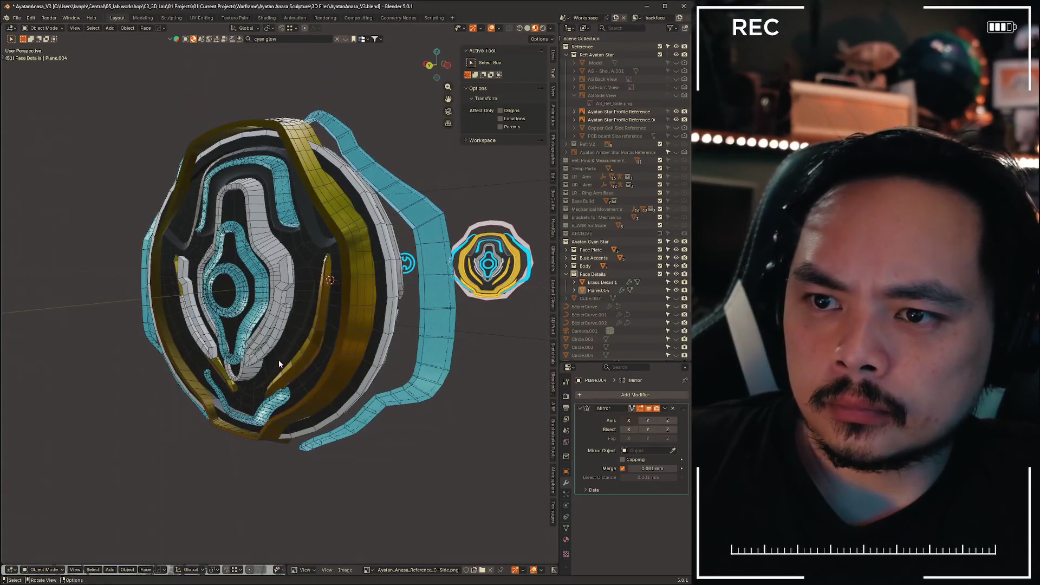
- Move the blue strip Plane.004 -1.58 mm along Y, cancelling a second attempted move
click(259, 345)
scroll(216, 336, up, 5)
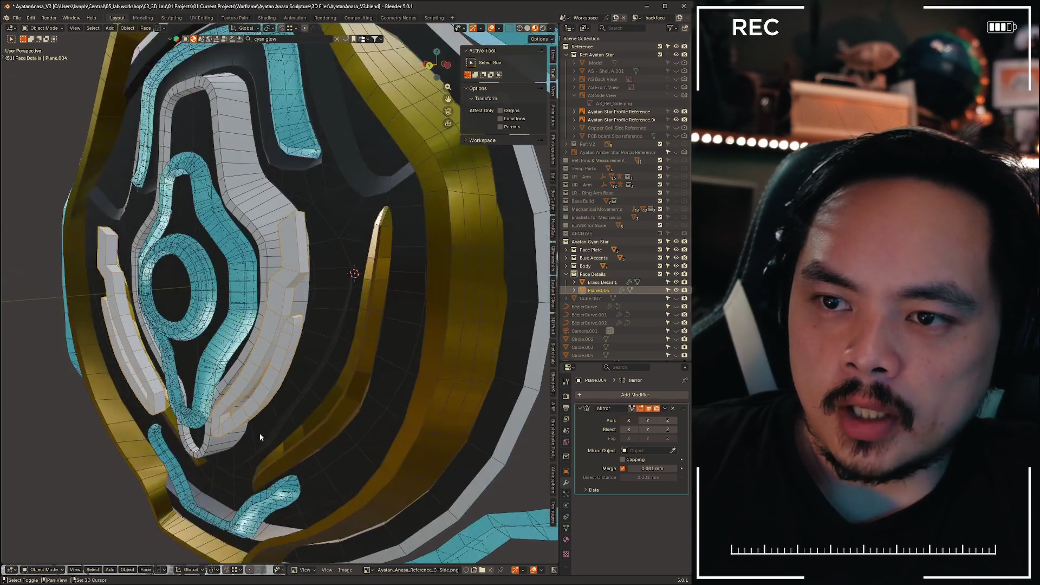
mouse_move(259, 433)
middle_down()
mouse_move(268, 390)
mouse_move(253, 380)
mouse_move(256, 399)
mouse_move(314, 367)
middle_up()
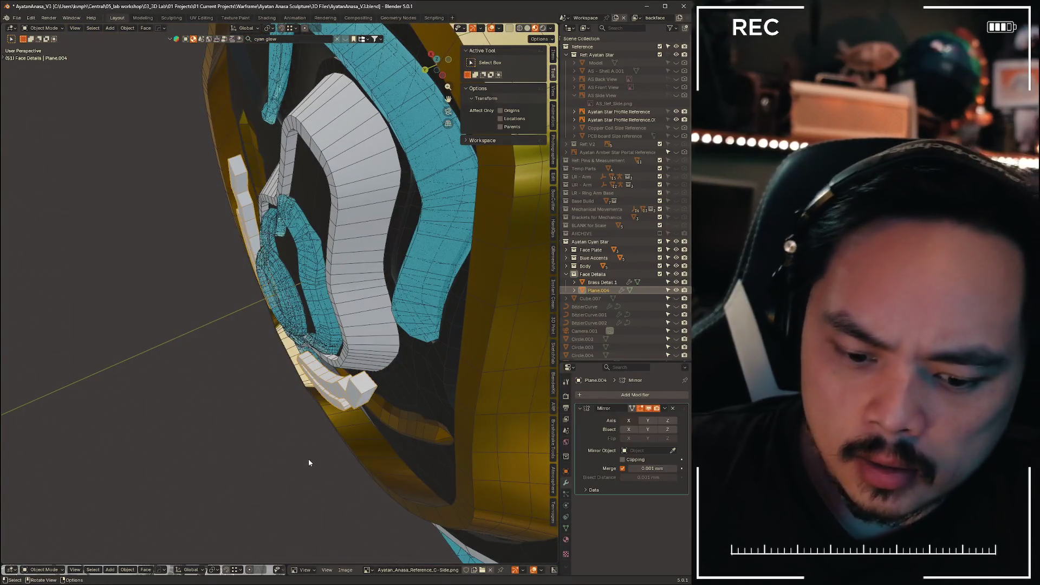
key(g)
key(y)
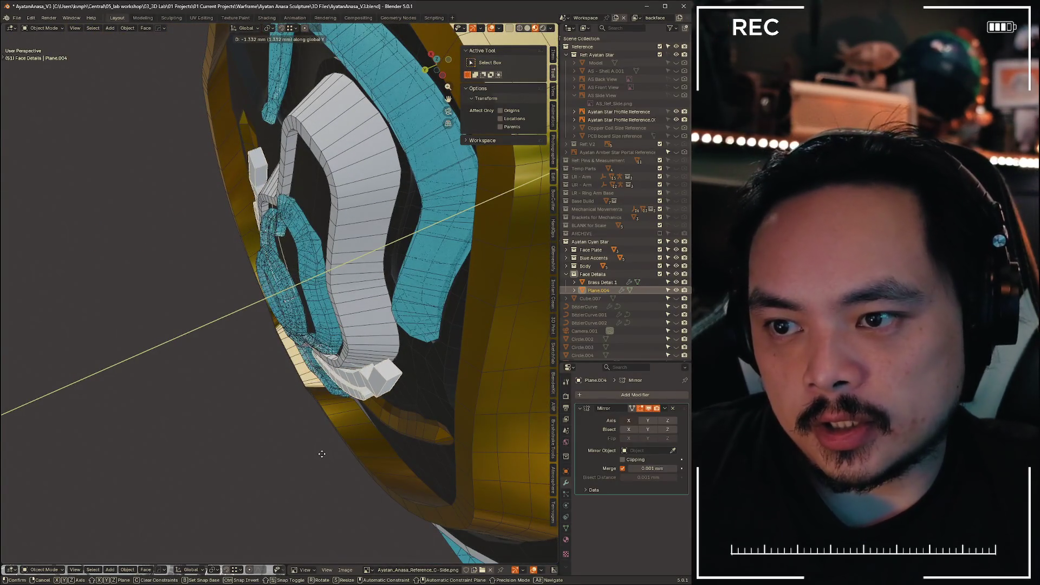
click(325, 452)
mouse_move(325, 452)
middle_down()
mouse_move(272, 455)
mouse_move(302, 418)
mouse_move(231, 422)
middle_up()
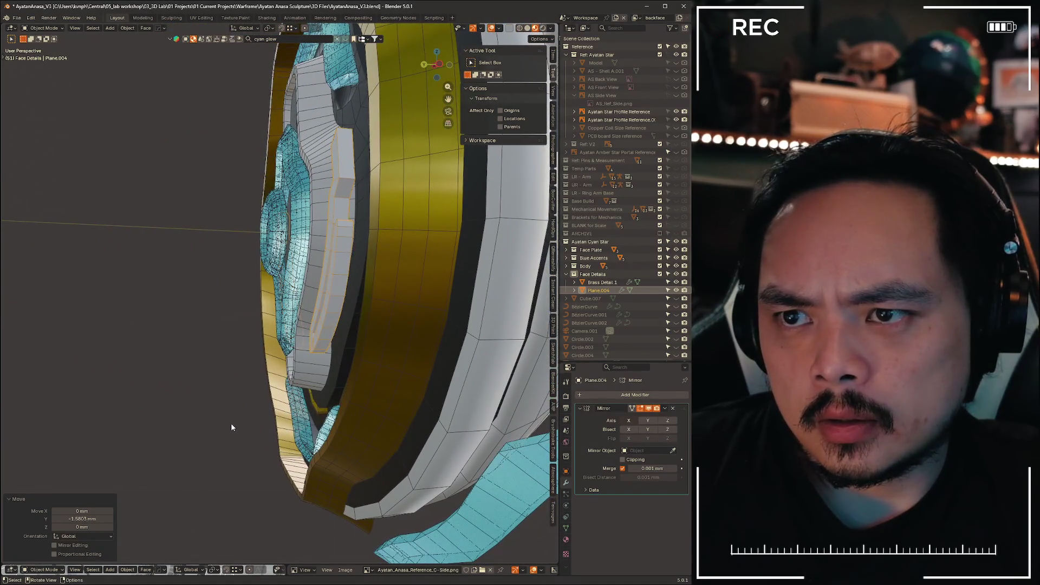
key(g)
key(y)
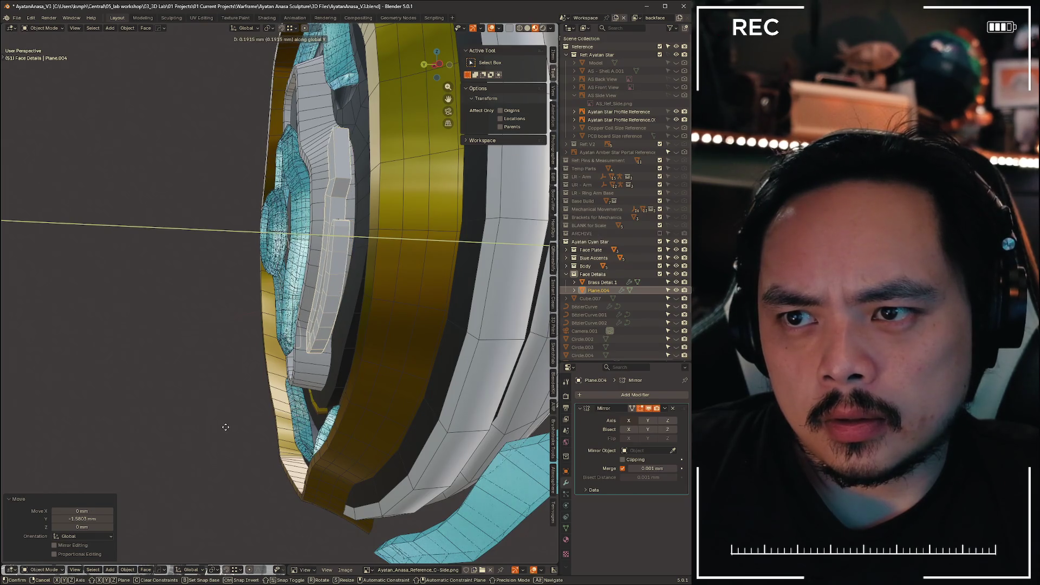
right_click(141, 426)
click(143, 427)
mouse_move(145, 427)
middle_down()
mouse_move(220, 408)
mouse_move(141, 412)
mouse_move(227, 428)
mouse_move(259, 452)
mouse_move(201, 448)
mouse_move(221, 441)
middle_up()
- Enlarge the reference image area showing Ayatan_Anasa_Reference_C - Side.png below the model
scroll(235, 433, down, 3)
scroll(222, 439, up, 2)
scroll(226, 450, down, 1)
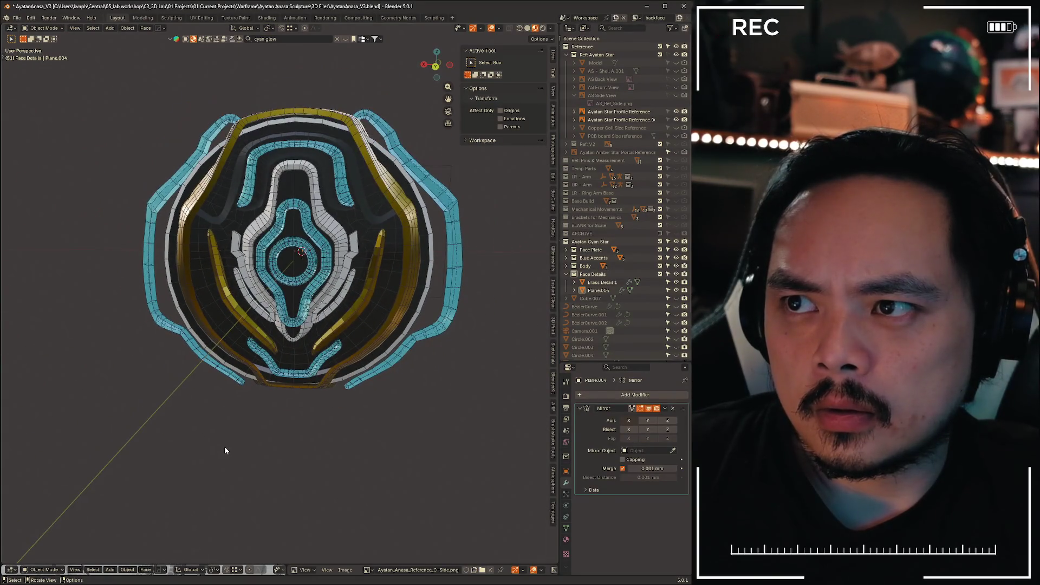
mouse_move(286, 561)
mouse_down()
mouse_move(299, 442)
mouse_move(81, 450)
mouse_move(82, 531)
mouse_move(263, 490)
mouse_up()
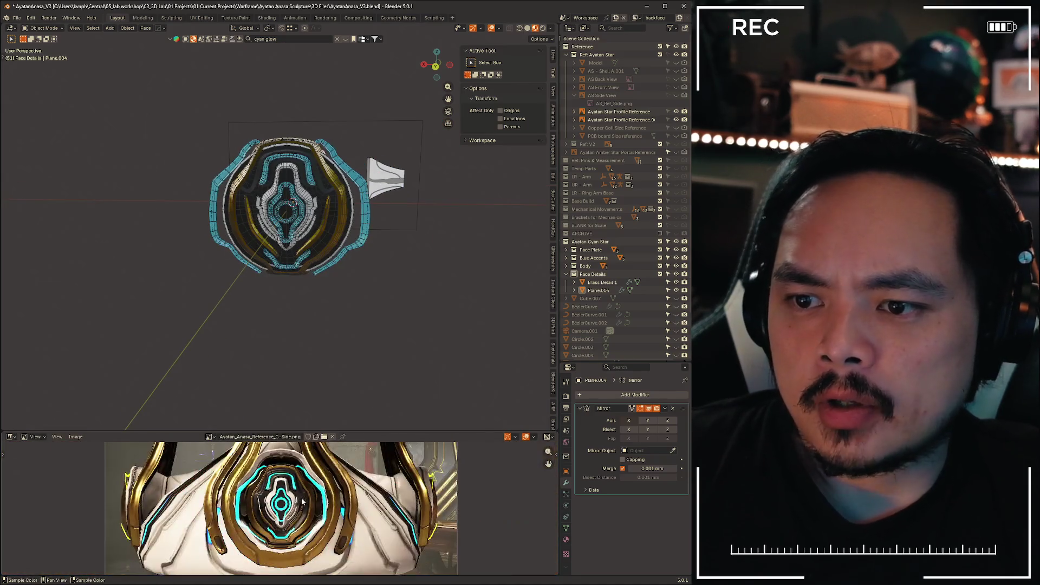
- Resize the model/reference split and view the face from the back with Ctrl+Numpad1
mouse_move(365, 430)
mouse_down()
mouse_move(354, 373)
mouse_move(357, 225)
mouse_move(360, 280)
mouse_up()
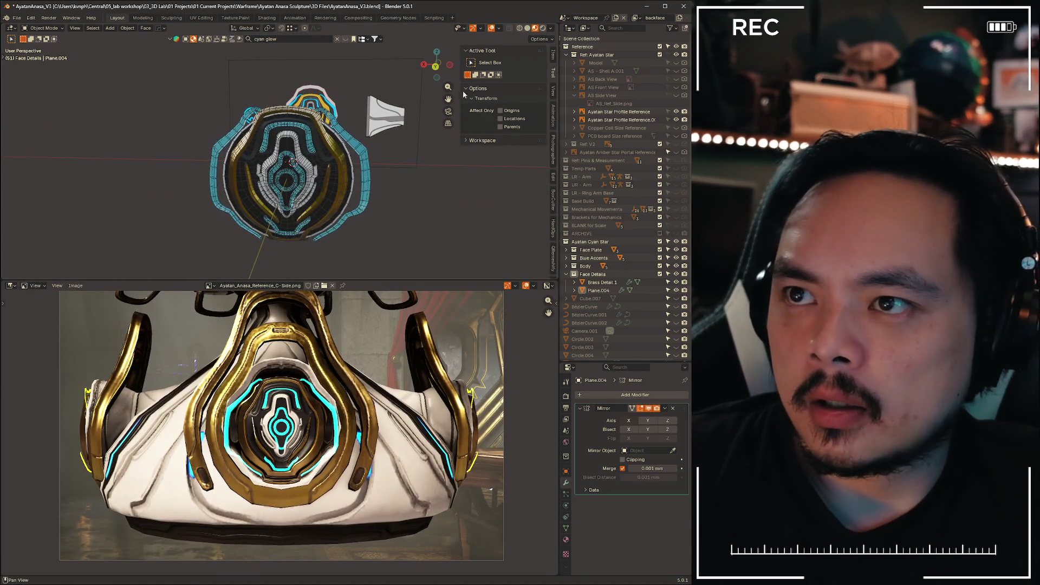
key(ctrl+KP_1)
middle_drag(395, 189, 393, 188)
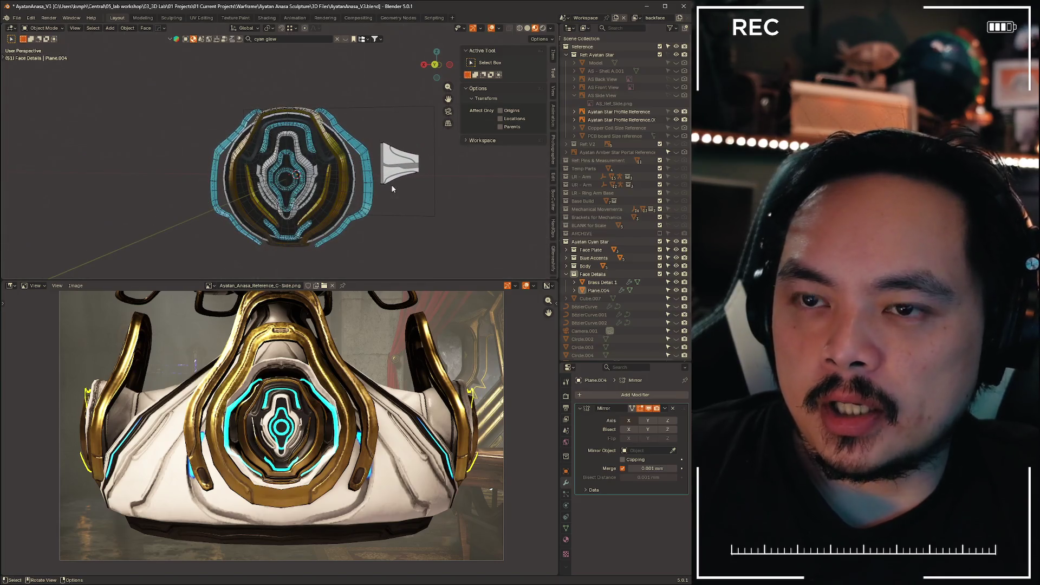
- Turn off viewport overlays and line up the model and reference render for comparison
click(491, 28)
scroll(379, 230, up, 2)
mouse_move(389, 229)
middle_down()
mouse_move(365, 180)
mouse_move(374, 182)
mouse_move(376, 139)
mouse_move(330, 190)
mouse_move(340, 187)
mouse_move(374, 275)
middle_up()
scroll(380, 182, up, 3)
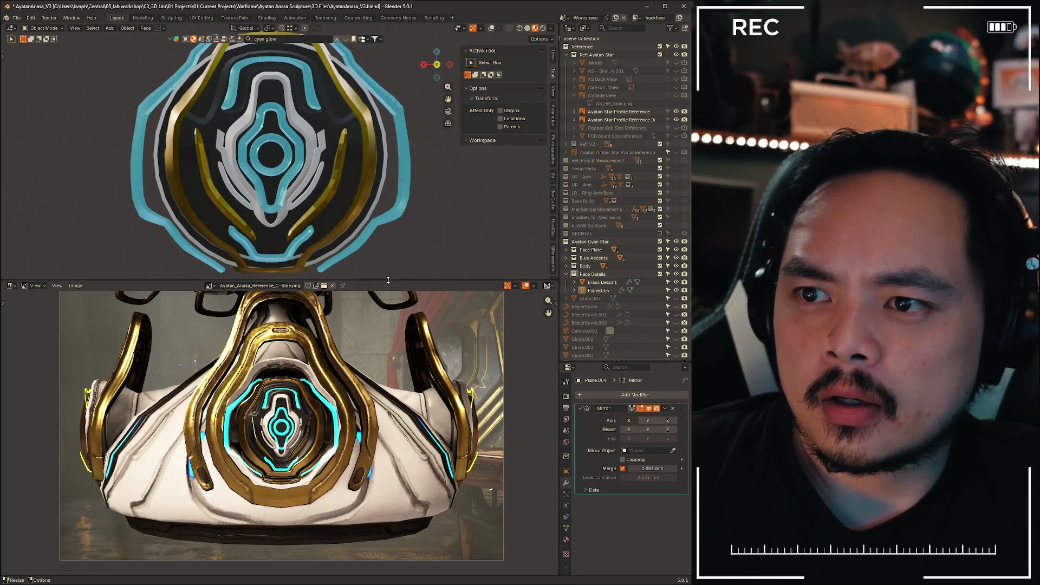
drag(388, 280, 388, 282)
scroll(374, 440, up, 3)
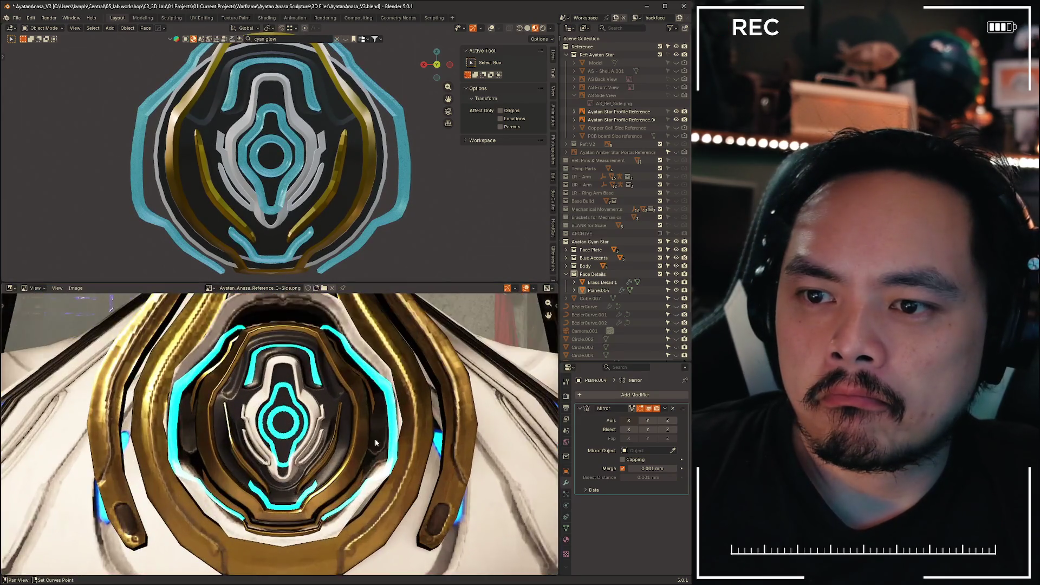
middle_drag(375, 443, 373, 461)
scroll(399, 217, down, 1)
mouse_move(405, 202)
middle_down()
mouse_move(399, 210)
mouse_move(432, 178)
middle_up()
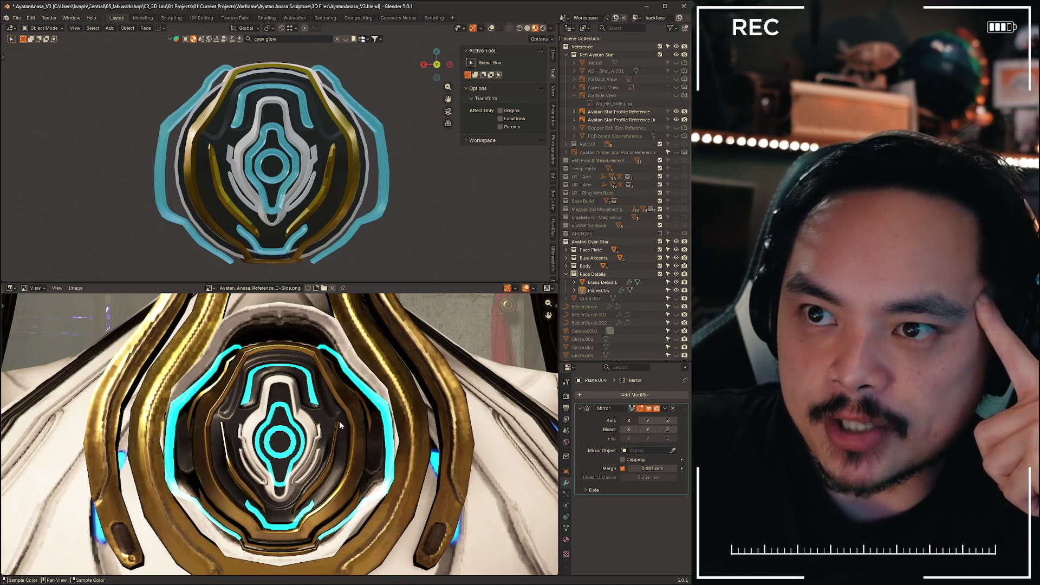
- Select Plane.003, hide the sidebar with N, and bring up the Shift+Space tool popup
click(355, 168)
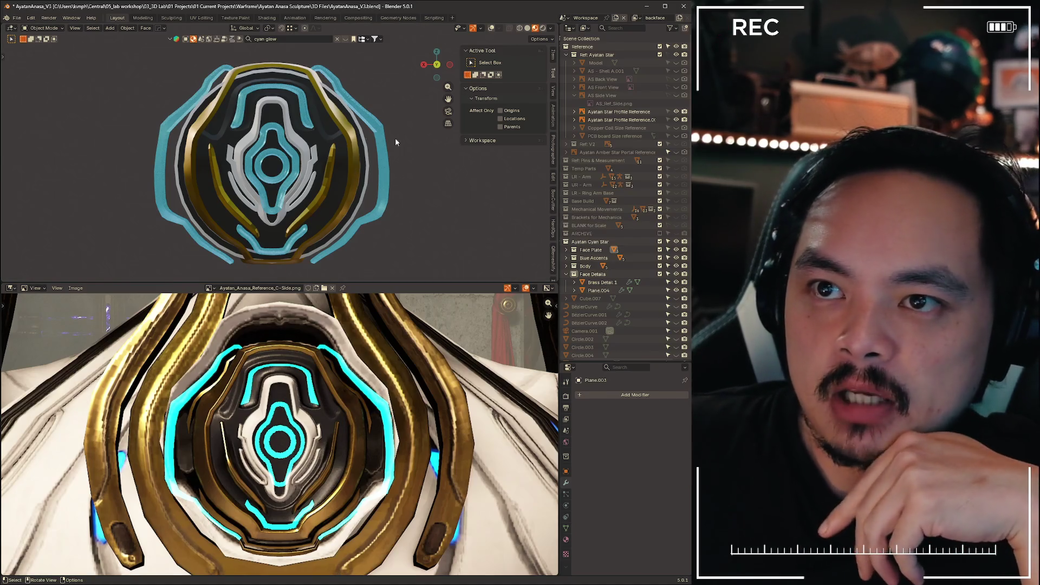
key(n)
key(shift+space)
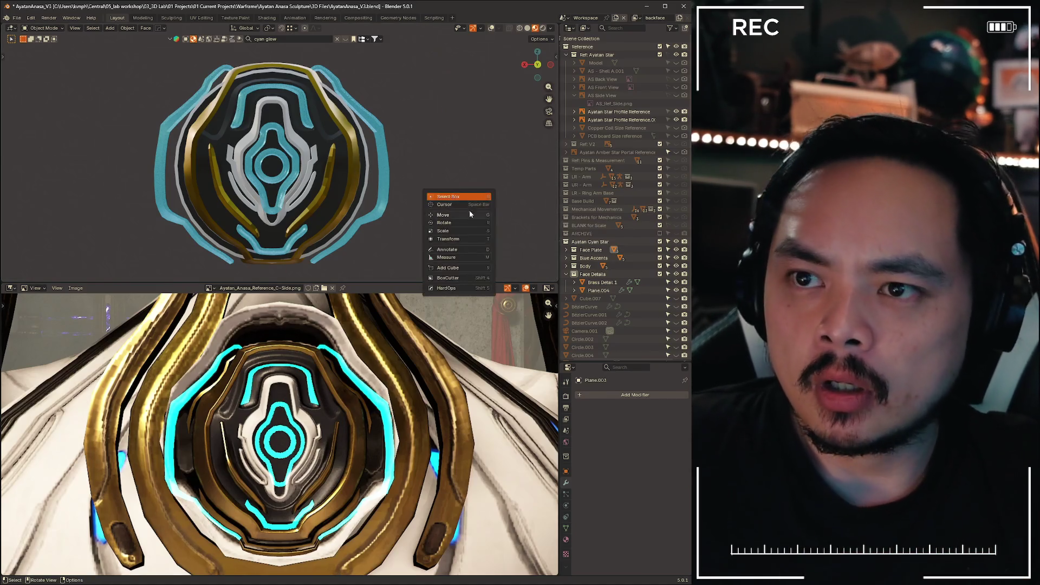